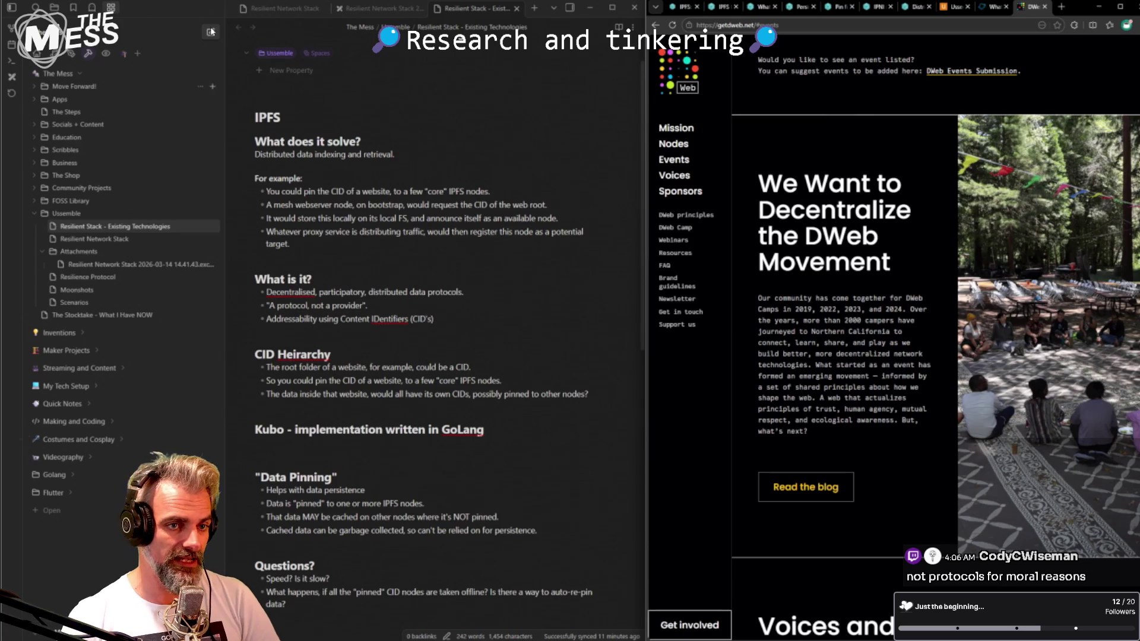
- Bring up the Ussemble landing page and look over its 'Built for people. Not profit.' headline and intro
left_click(958, 7)
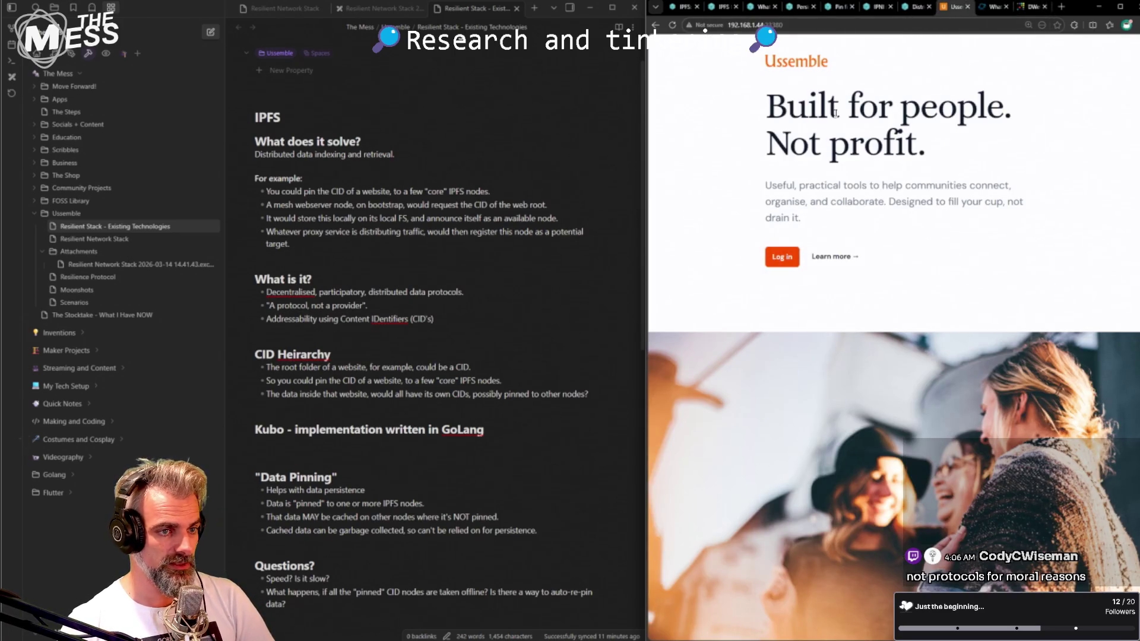
left_click_drag(765, 82, 987, 200)
mouse_move(908, 224)
left_mouse_down()
mouse_move(774, 112)
mouse_move(855, 200)
mouse_move(767, 89)
mouse_move(837, 220)
mouse_move(768, 114)
mouse_move(878, 215)
left_mouse_up()
left_click(828, 218)
left_click(848, 224)
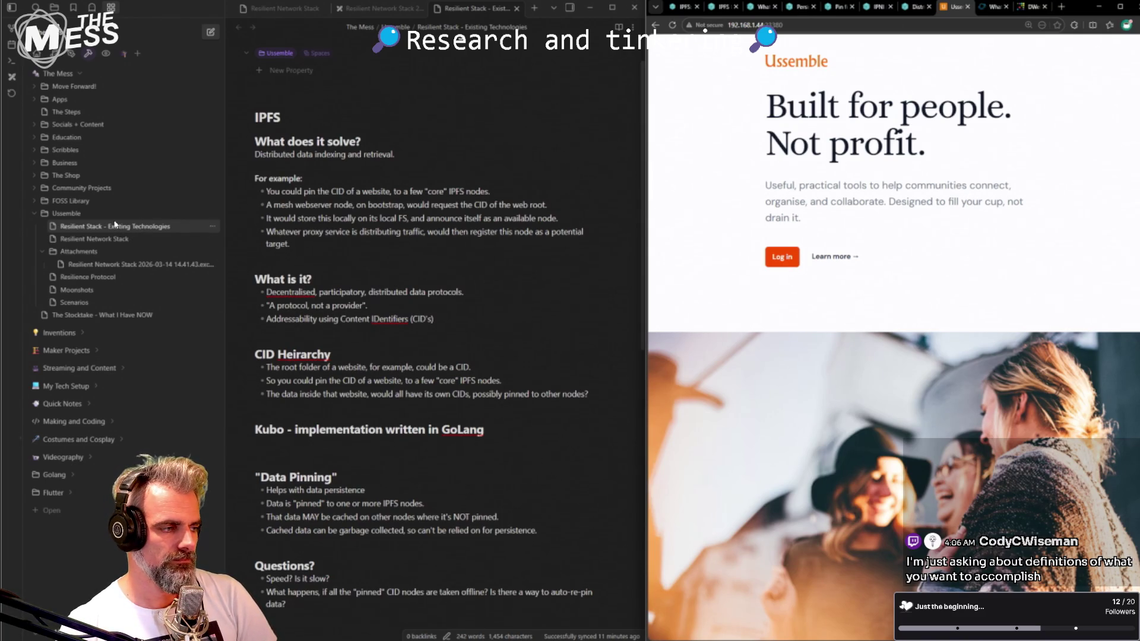
mouse_move(116, 214)
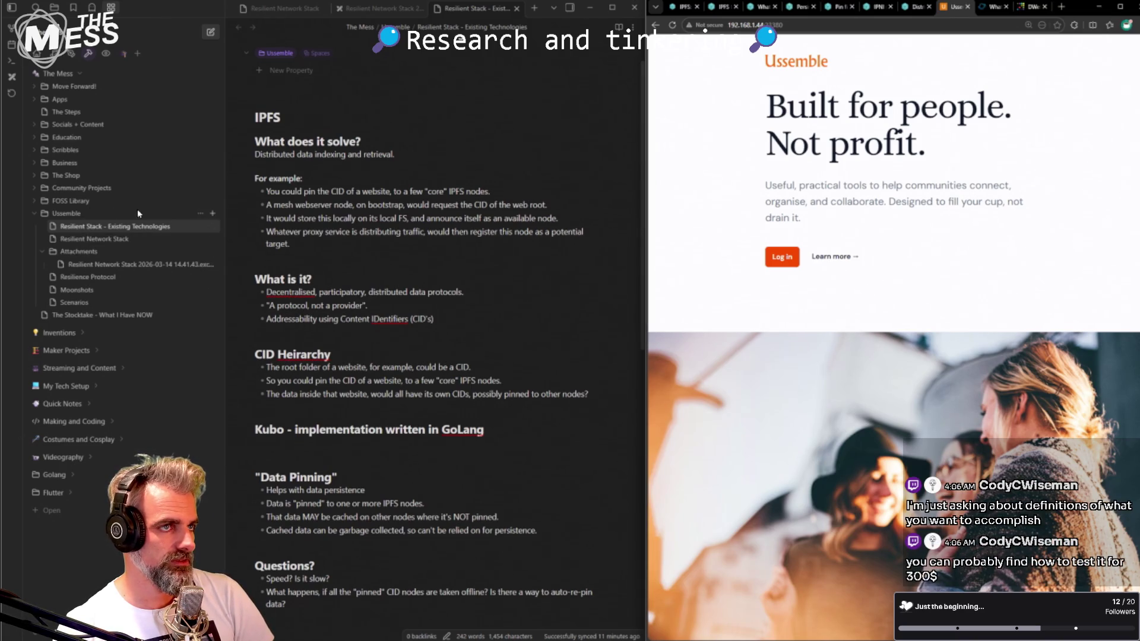
- Create a new note in the Ussemble folder titled 'Overall Goals'
left_click(212, 214)
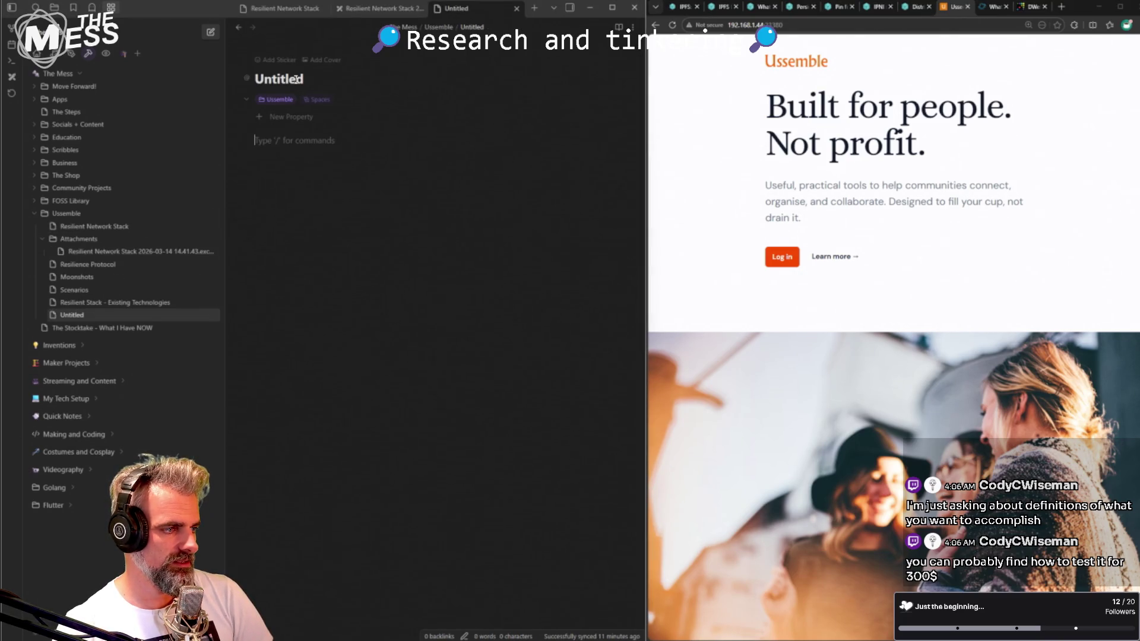
left_click(297, 79)
type("Overall Goals and Mil")
key("BackSpace")
key("BackSpace")
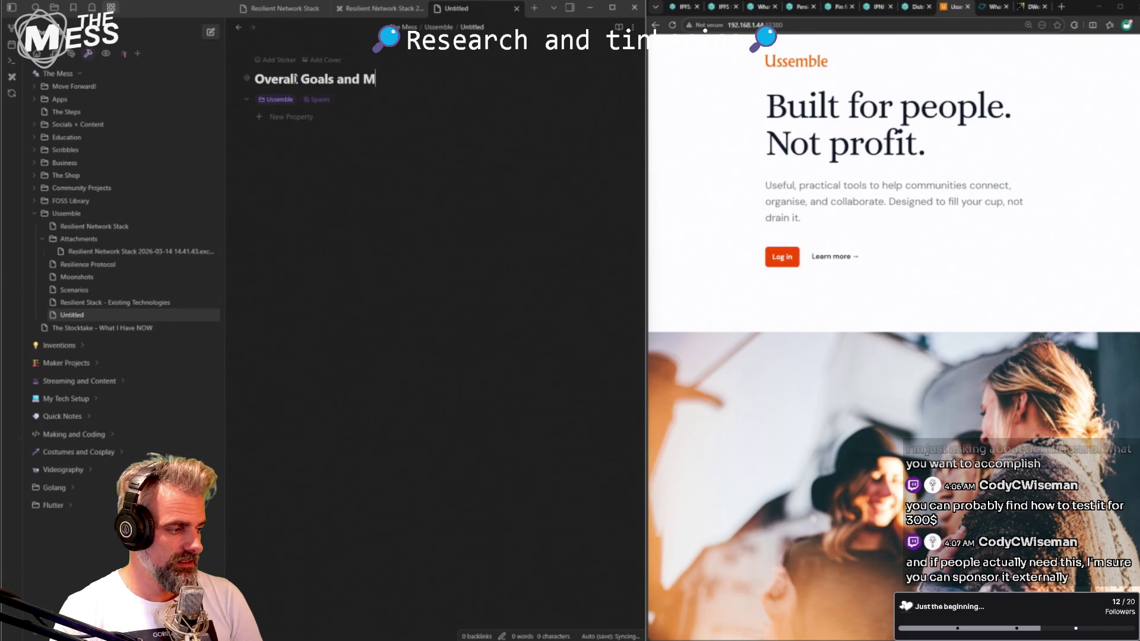
key("BackSpace")
key("BackSpace")
key("BackSpace")
key("BackSpace")
key("BackSpace")
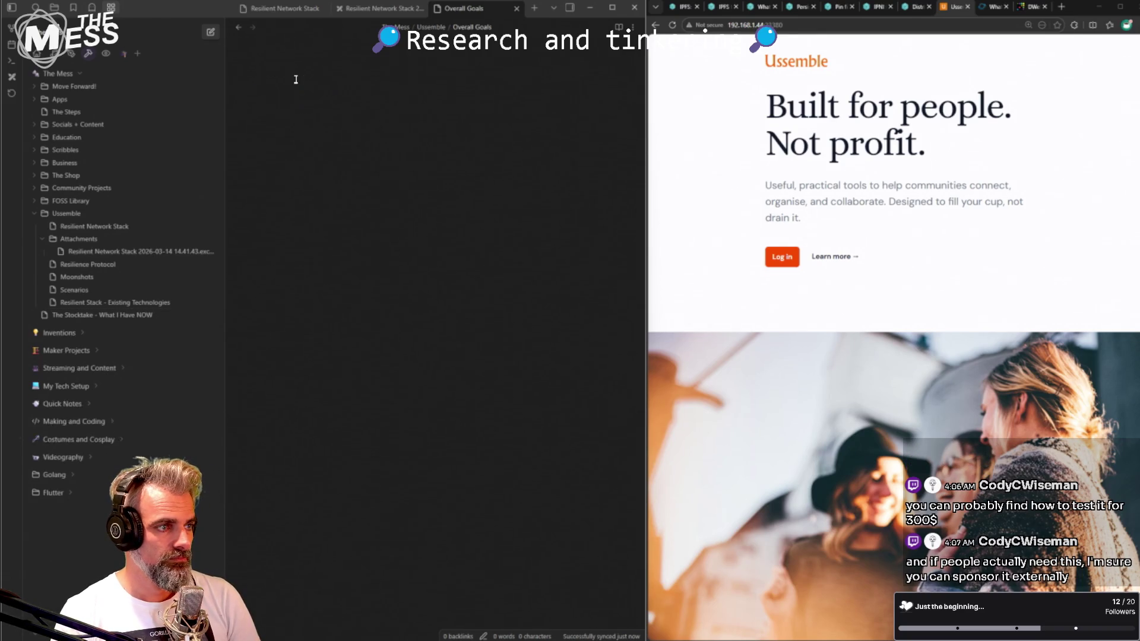
- Add the heading 'What are we trying to achieve' to the note body
left_click(296, 79)
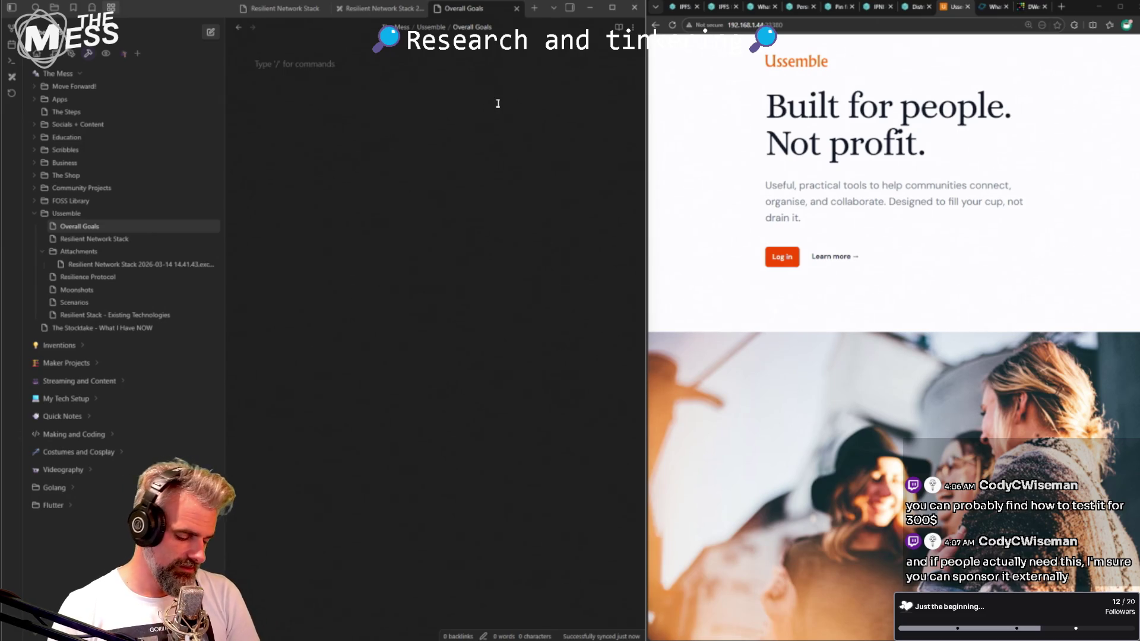
type("# What are we trying to achieve")
key("Return")
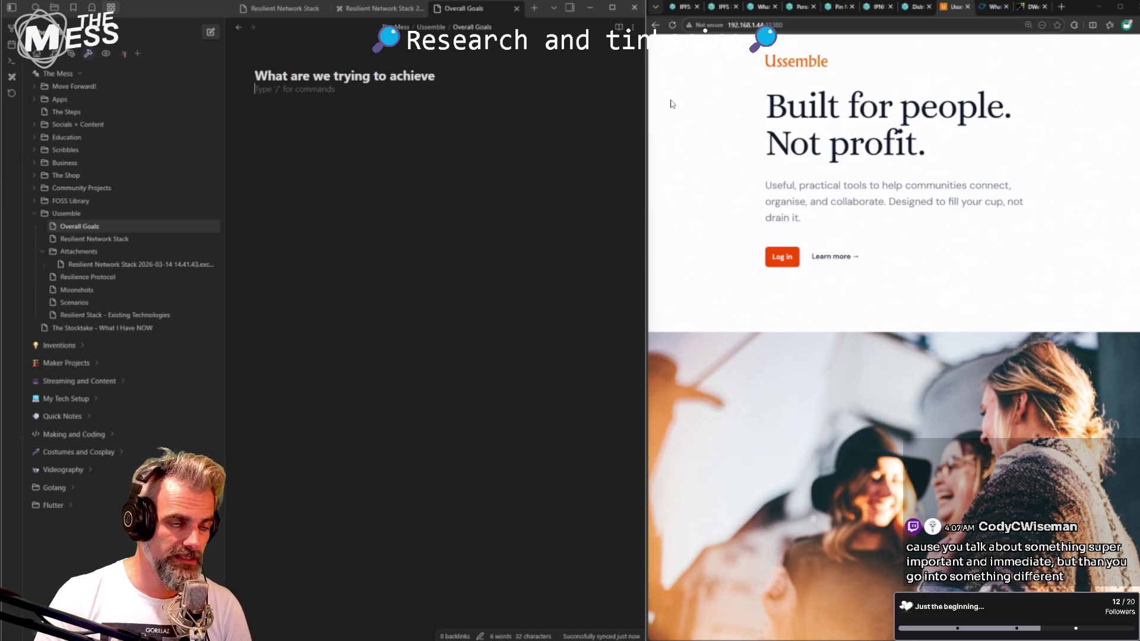
- Look over the 'Built for people' headline on the Ussemble landing page
left_click_drag(768, 90, 798, 147)
left_click(799, 147)
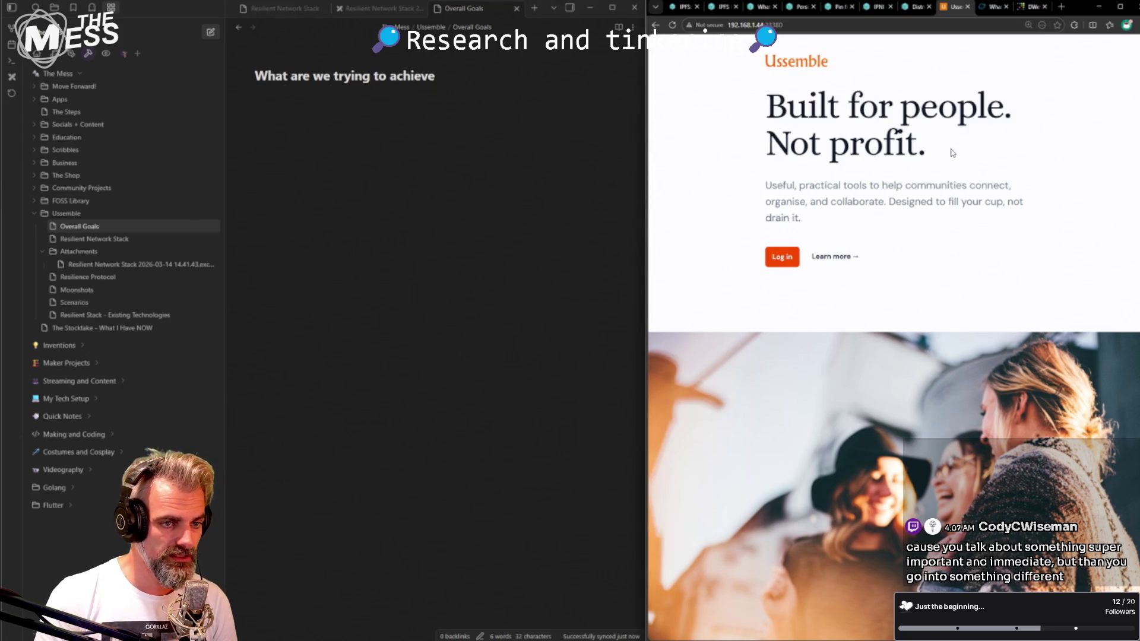
left_click_drag(769, 89, 927, 147)
mouse_move(768, 90)
left_mouse_down()
mouse_move(832, 135)
mouse_move(927, 147)
mouse_move(764, 86)
mouse_move(944, 156)
mouse_move(862, 143)
left_mouse_up()
left_click(954, 161)
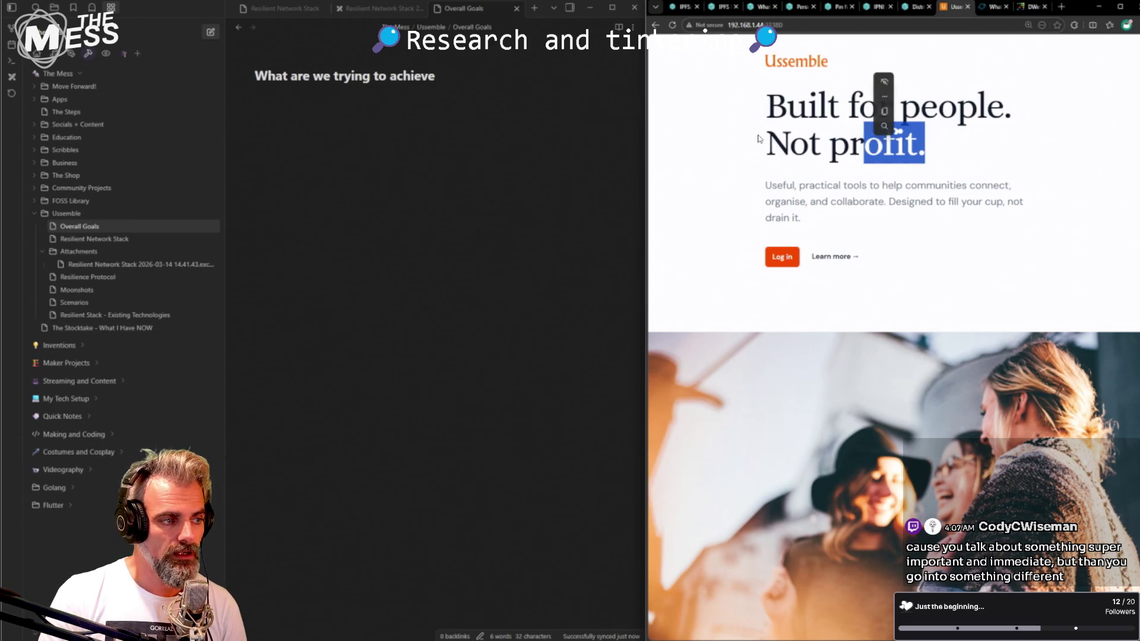
- Add an empty line below the heading in Overall Goals, then refocus the landing page
left_click(377, 158)
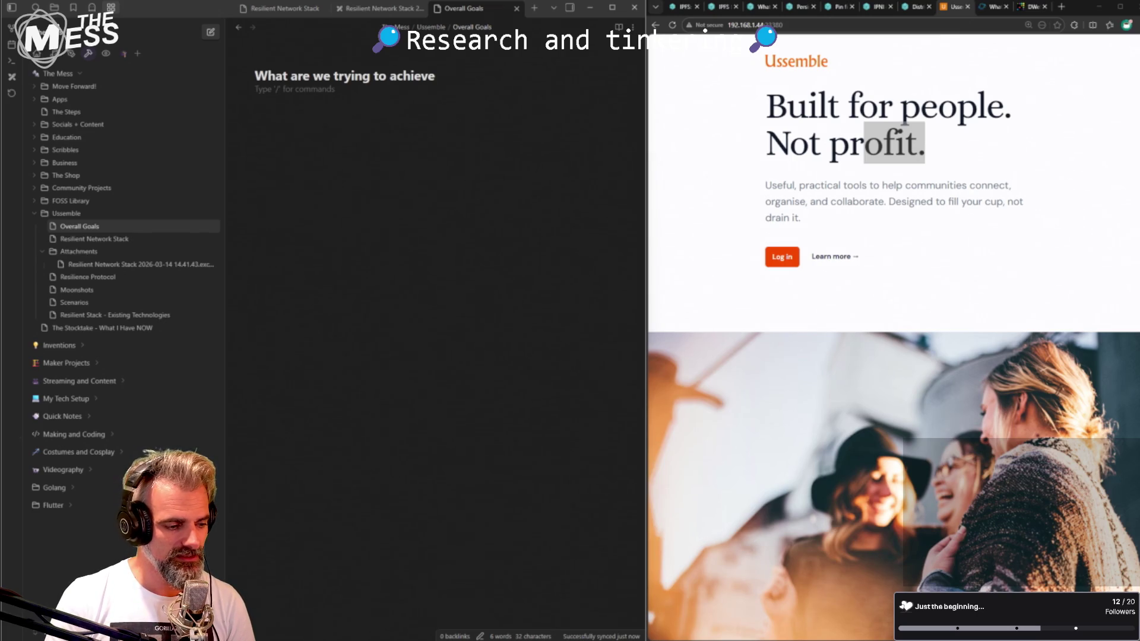
key("super")
key("super")
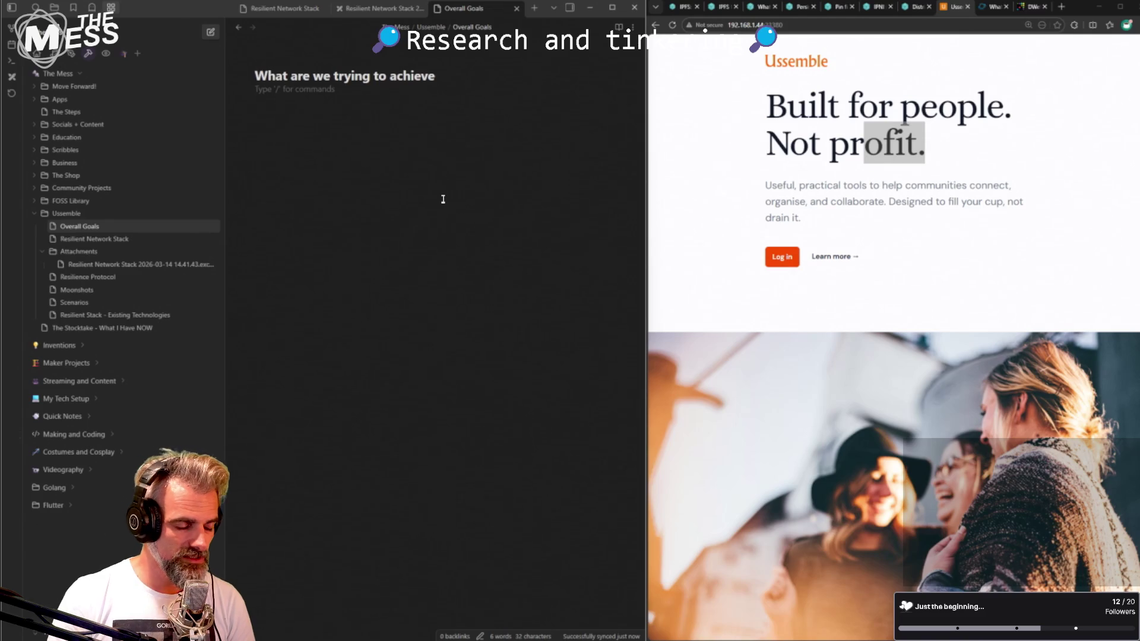
key("Return")
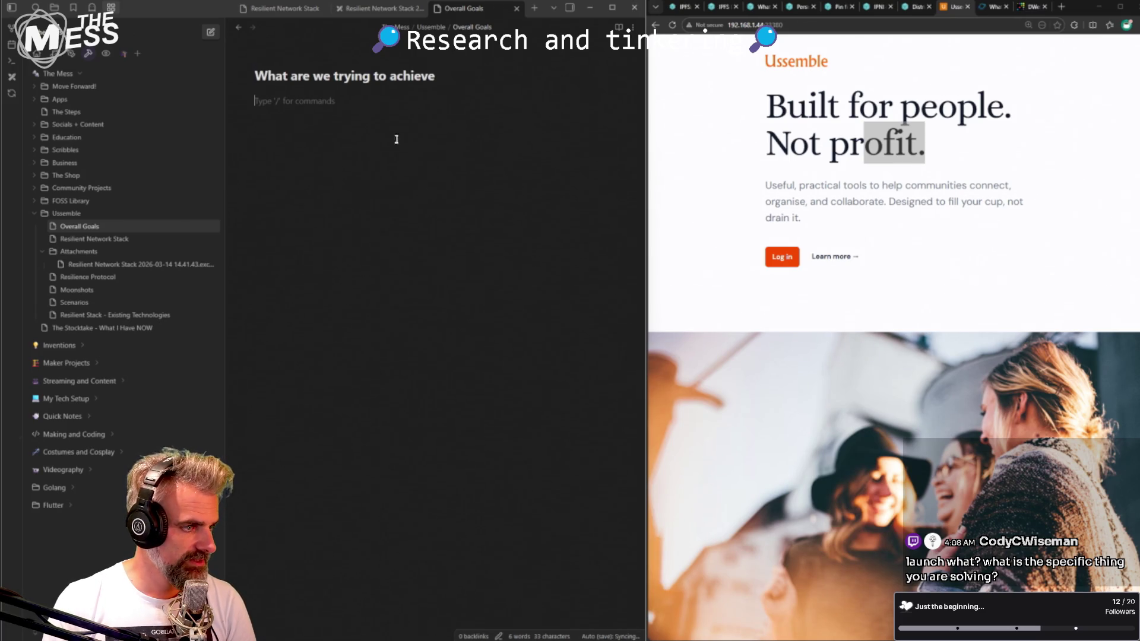
left_click(1025, 157)
mouse_move(767, 100)
left_mouse_down()
mouse_move(874, 146)
mouse_move(974, 152)
left_mouse_up()
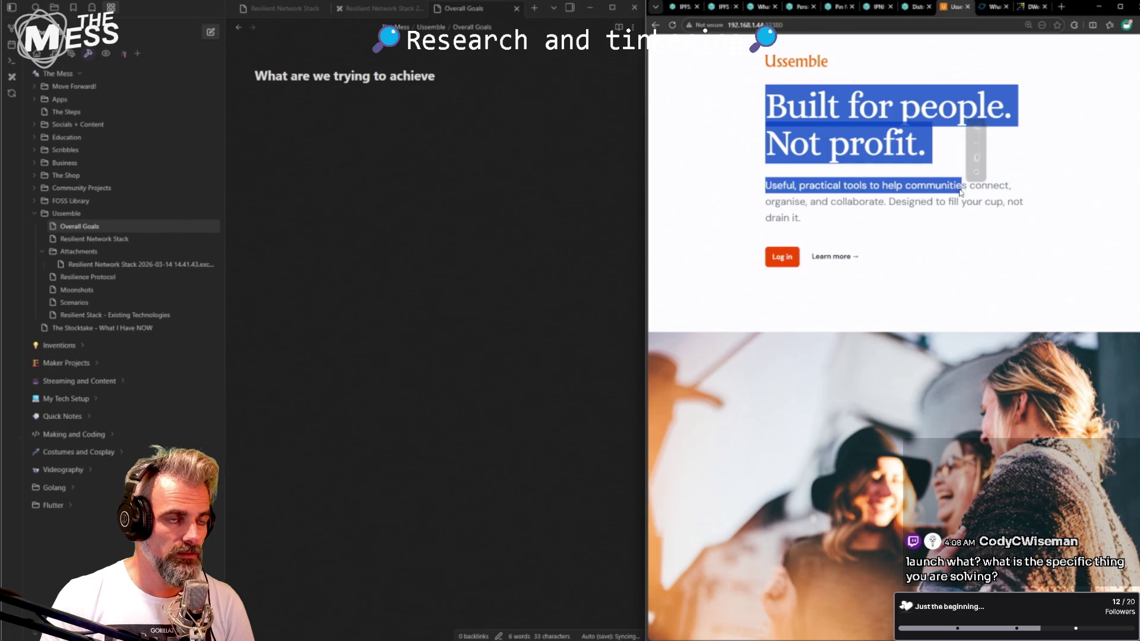
mouse_move(1052, 198)
left_mouse_down()
mouse_move(932, 234)
mouse_move(775, 54)
mouse_move(824, 191)
mouse_move(865, 223)
left_mouse_up()
left_click(924, 231)
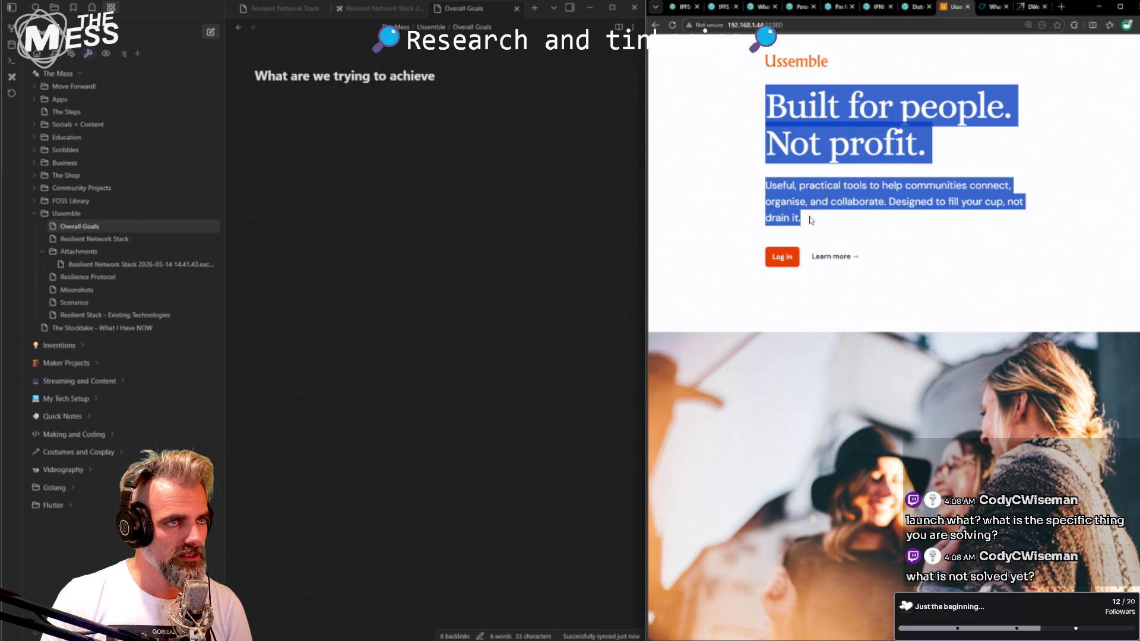
mouse_move(764, 89)
left_mouse_down()
mouse_move(850, 216)
mouse_move(765, 90)
left_mouse_up()
left_click(834, 215)
left_click(792, 117)
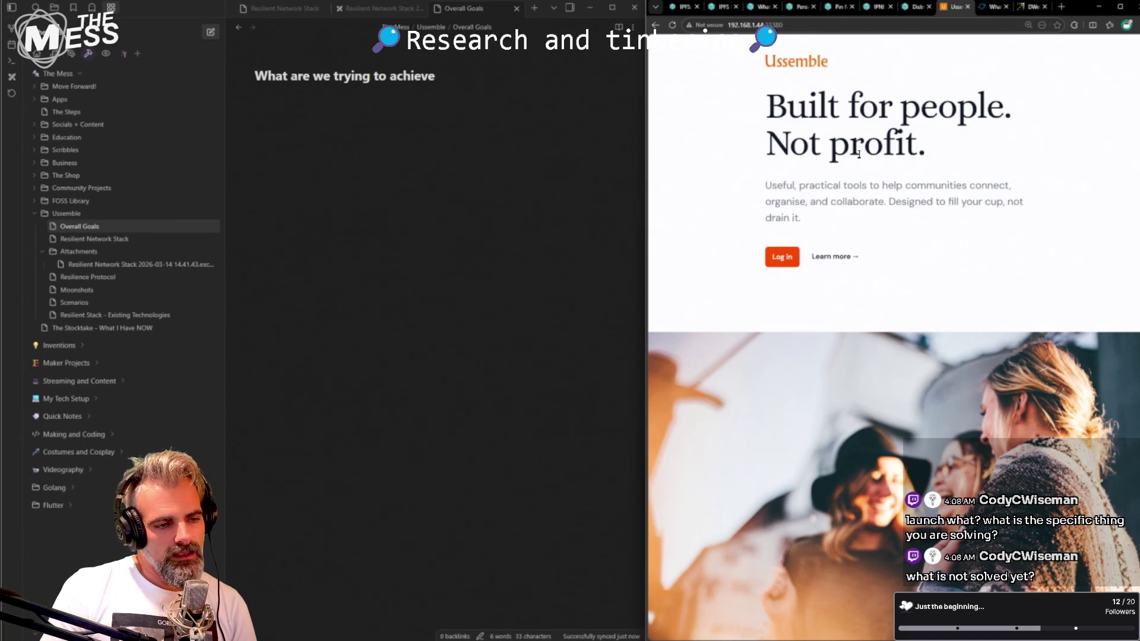
mouse_move(812, 216)
left_mouse_down()
mouse_move(791, 108)
mouse_move(873, 228)
mouse_move(758, 96)
mouse_move(818, 220)
mouse_move(753, 70)
left_mouse_up()
left_click(764, 105)
left_click(847, 221)
left_click(776, 108)
left_click(818, 219)
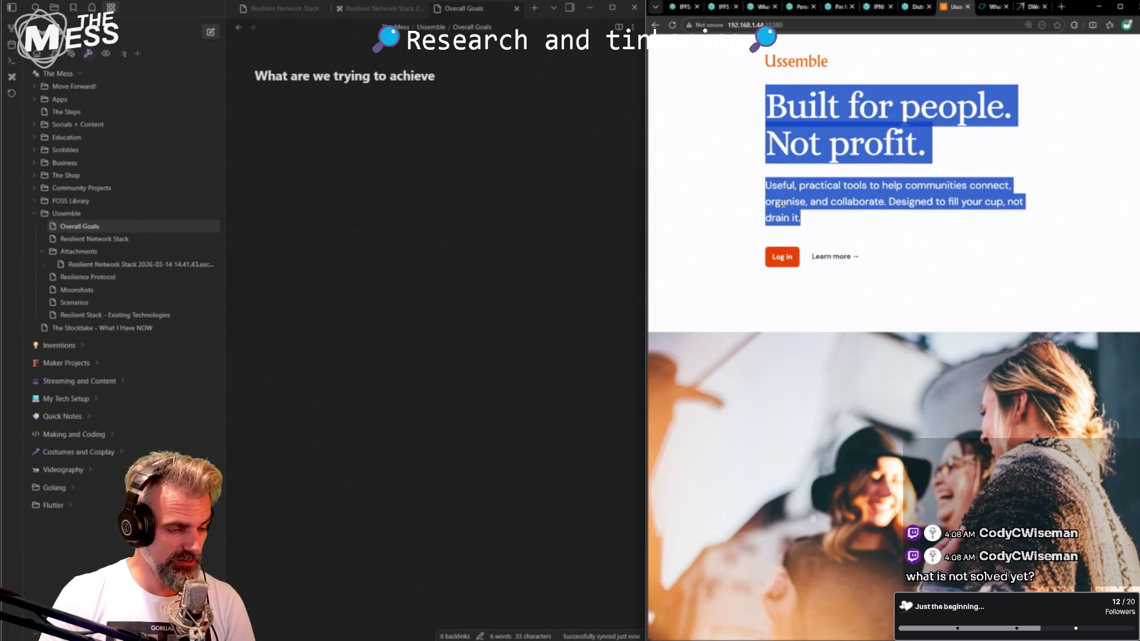
left_click(807, 219)
left_click_drag(824, 228, 754, 78)
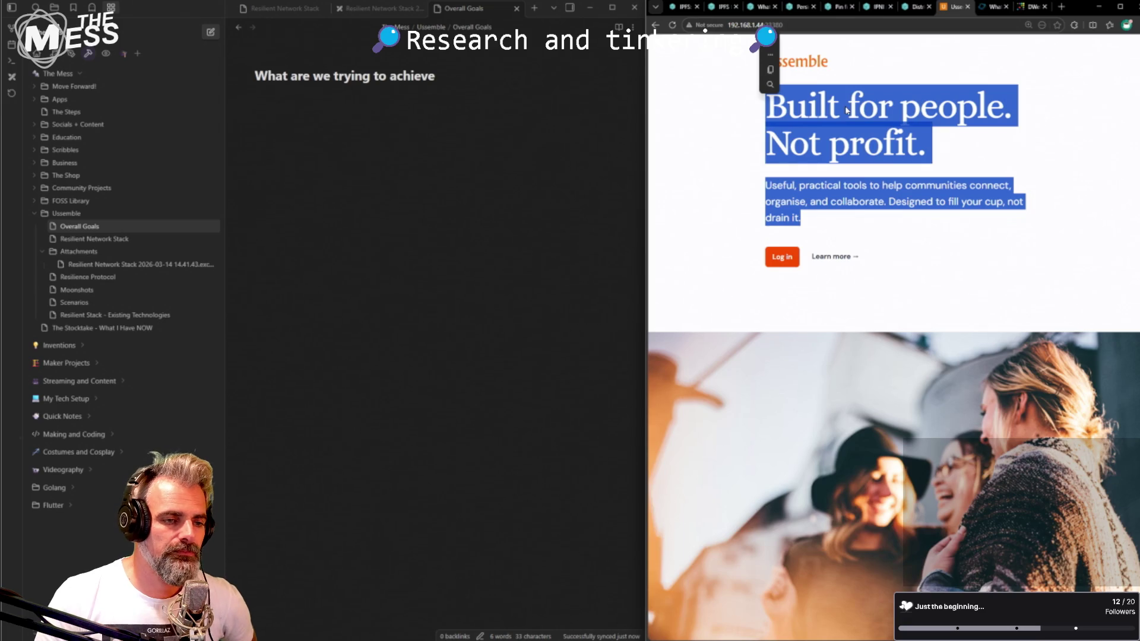
mouse_move(874, 221)
left_mouse_down()
mouse_move(772, 106)
mouse_move(873, 189)
left_mouse_up()
left_click(829, 221)
left_click_drag(829, 220, 766, 40)
left_click(771, 111)
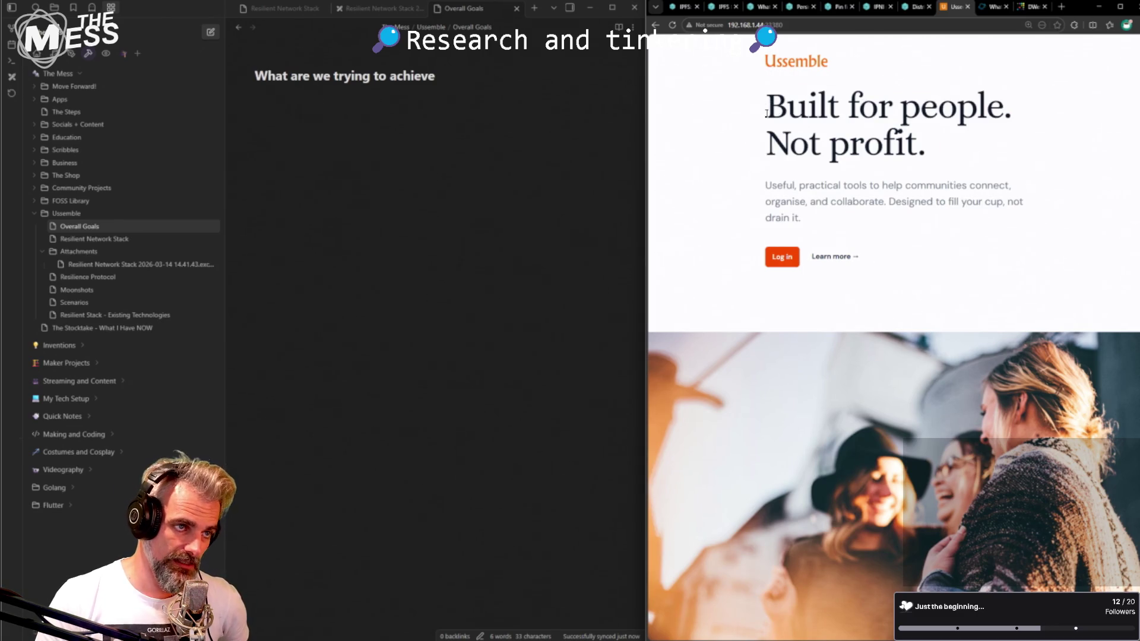
left_click_drag(767, 111, 814, 216)
left_click(816, 218)
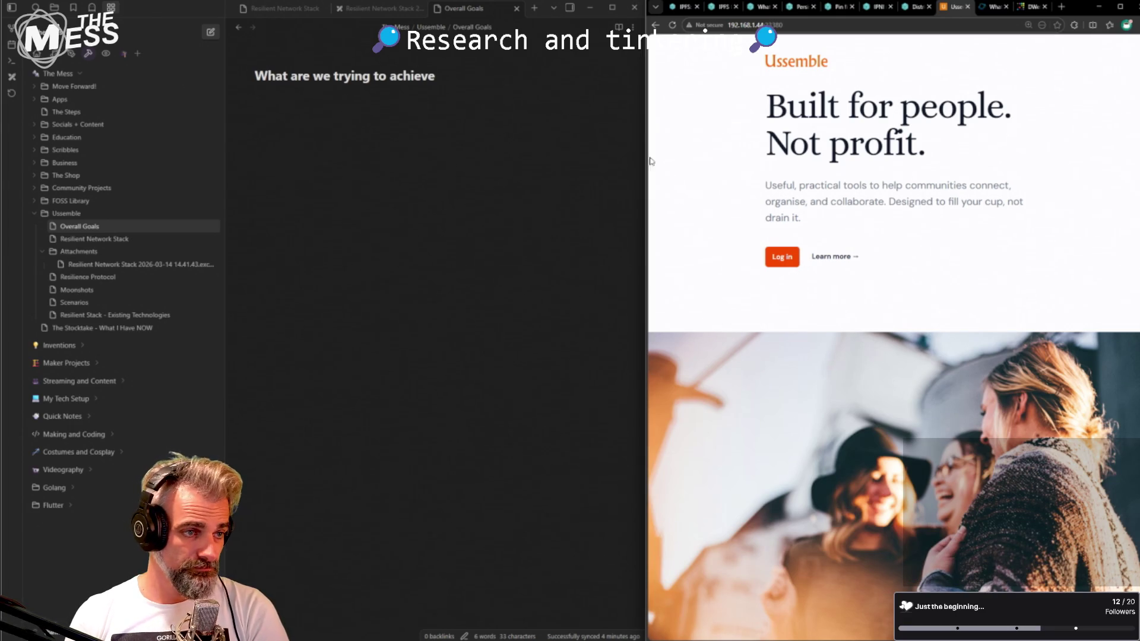
- Narrow the Obsidian window to widen the browser, place the cursor under the heading, and bring up the DWeb site
left_click_drag(643, 168, 615, 168)
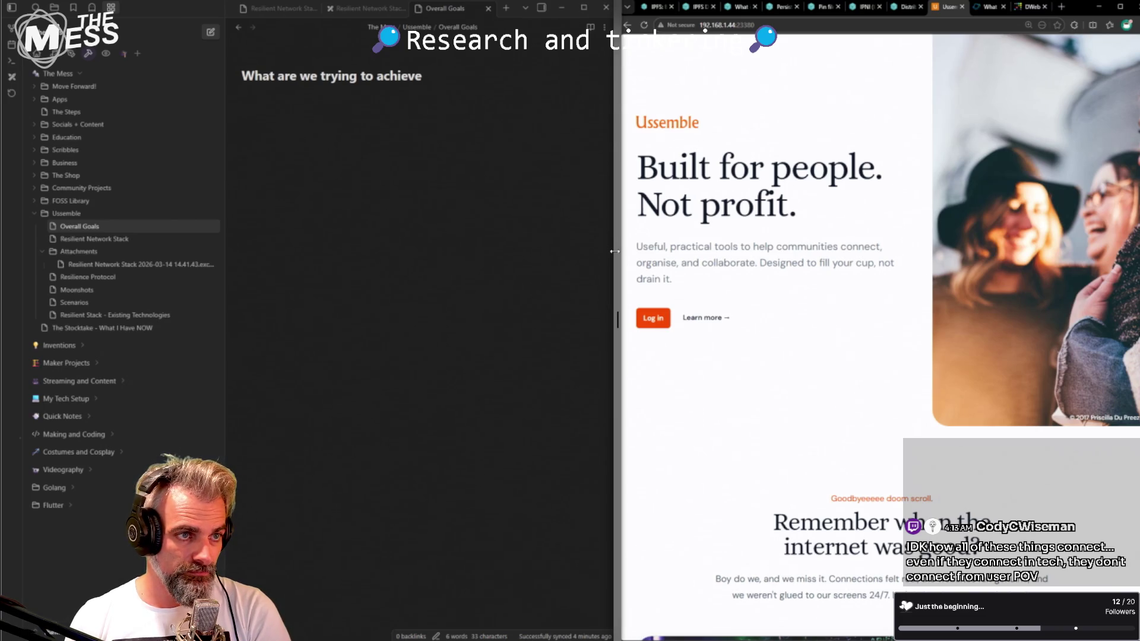
mouse_move(618, 184)
left_mouse_down()
mouse_move(630, 184)
mouse_move(620, 176)
left_mouse_up()
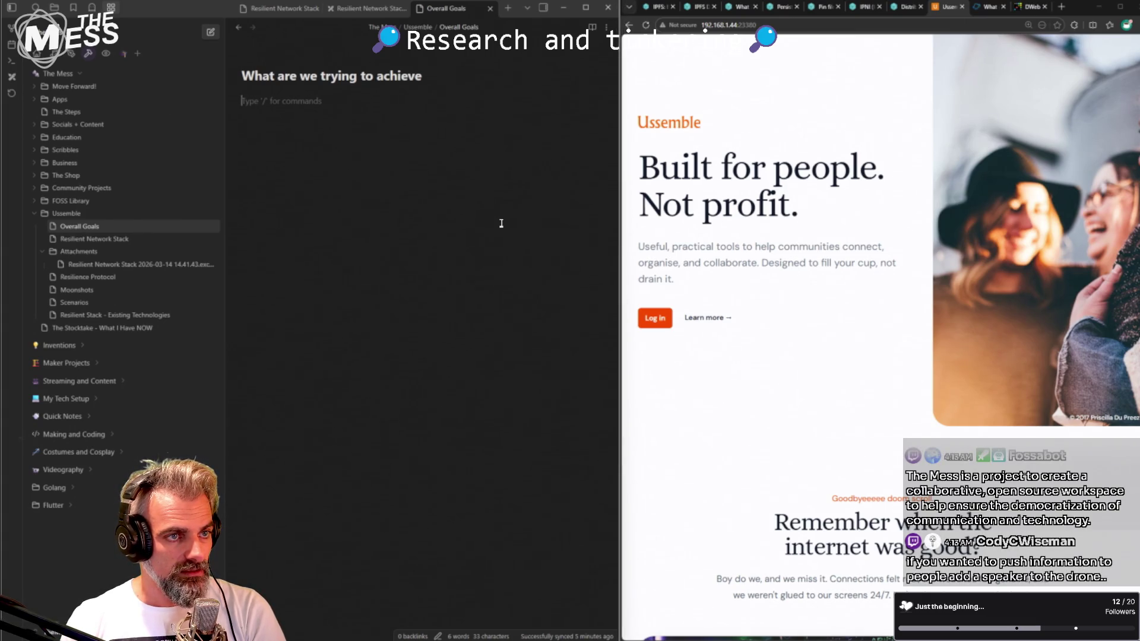
left_click(392, 92)
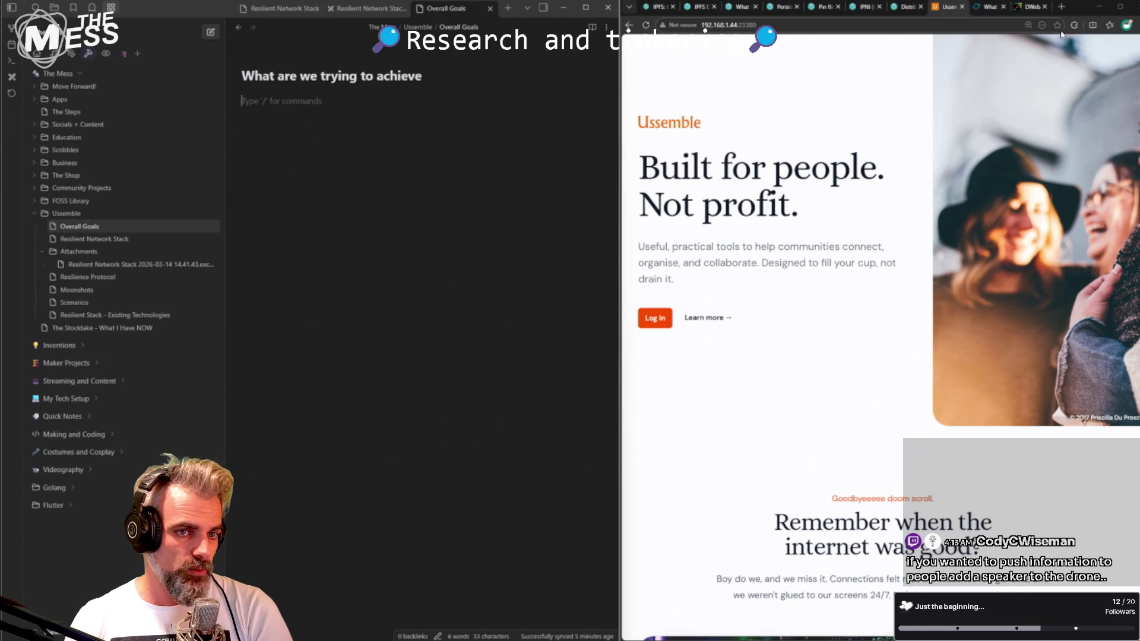
left_click(1031, 8)
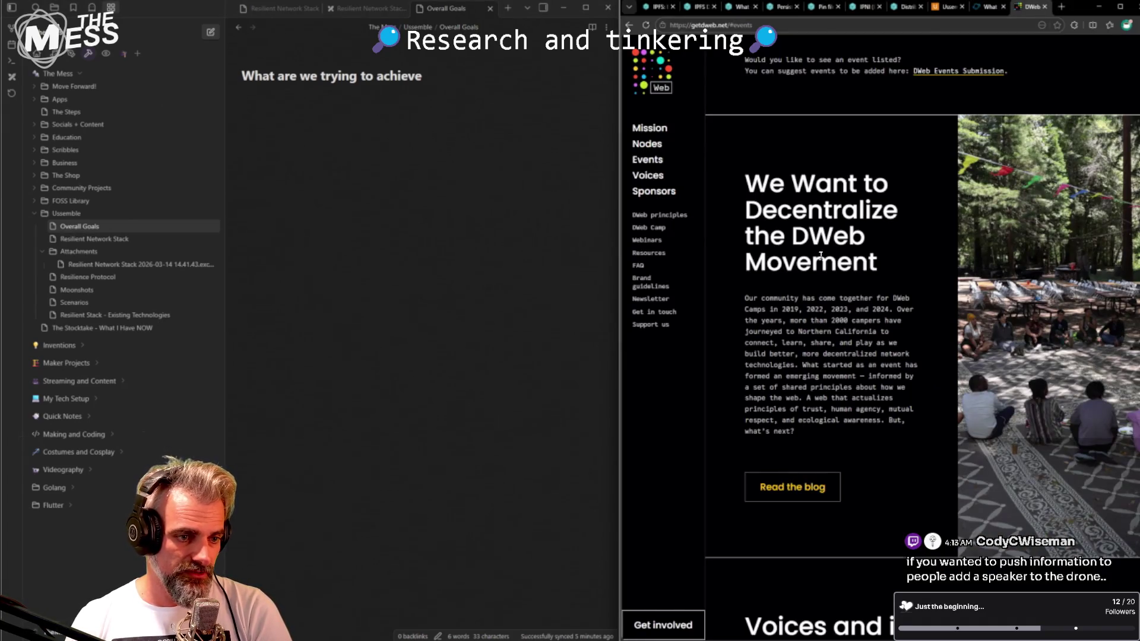
left_click_drag(749, 254, 913, 273)
left_click_drag(792, 230, 878, 270)
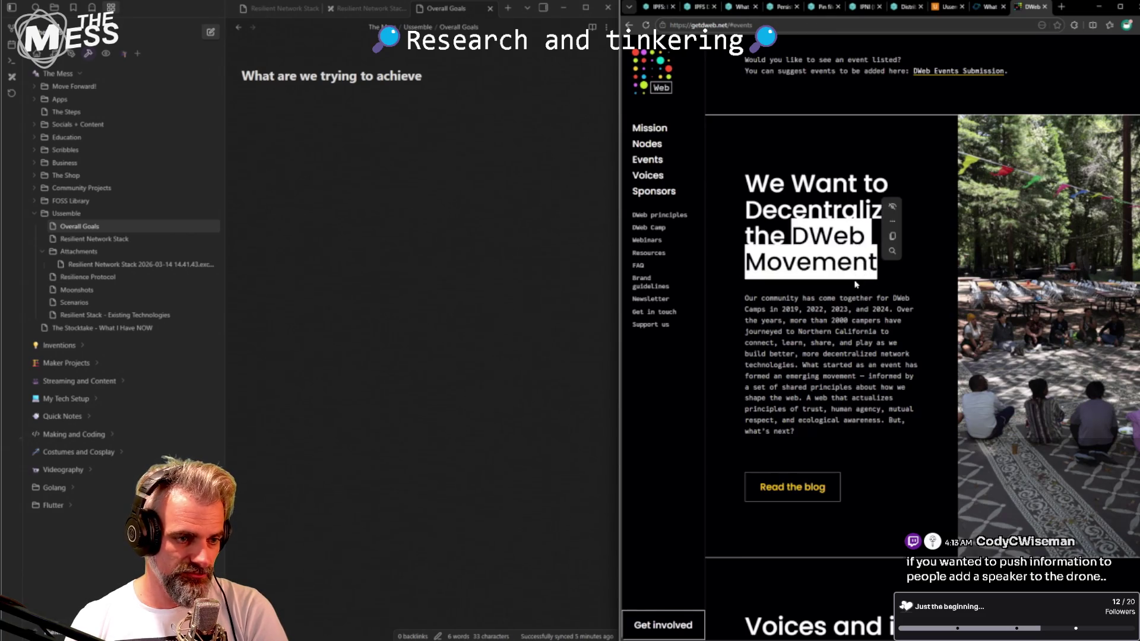
left_click(759, 194)
mouse_move(759, 195)
left_mouse_down()
mouse_move(895, 273)
mouse_move(736, 198)
mouse_move(868, 243)
left_mouse_up()
left_click(652, 130)
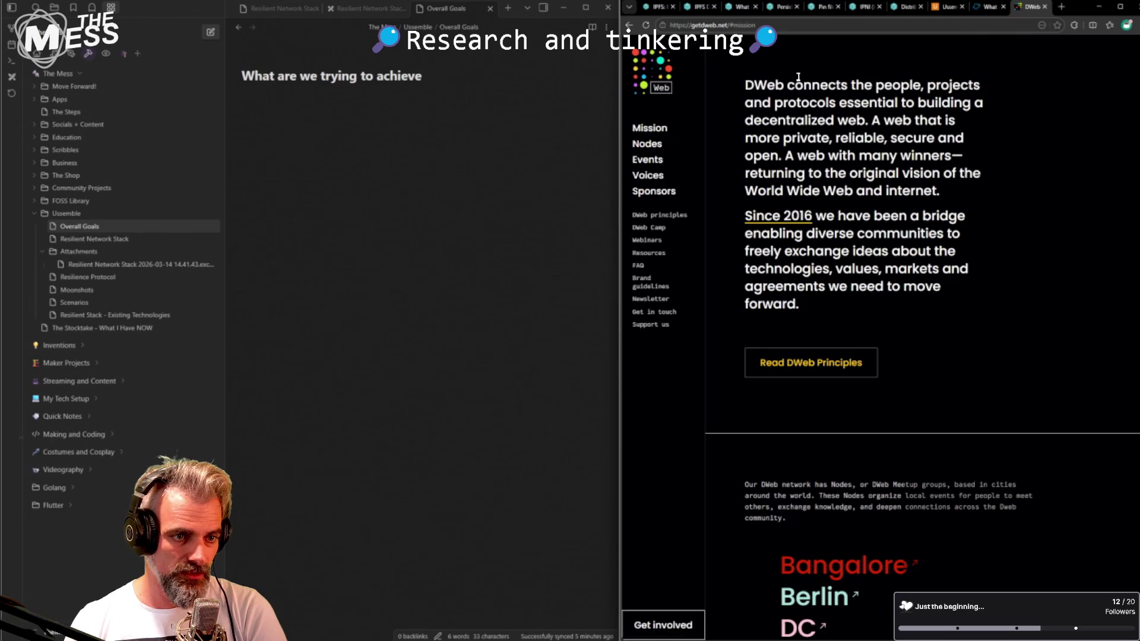
mouse_move(930, 85)
left_mouse_down()
mouse_move(911, 105)
mouse_move(745, 84)
left_mouse_up()
left_click(971, 105)
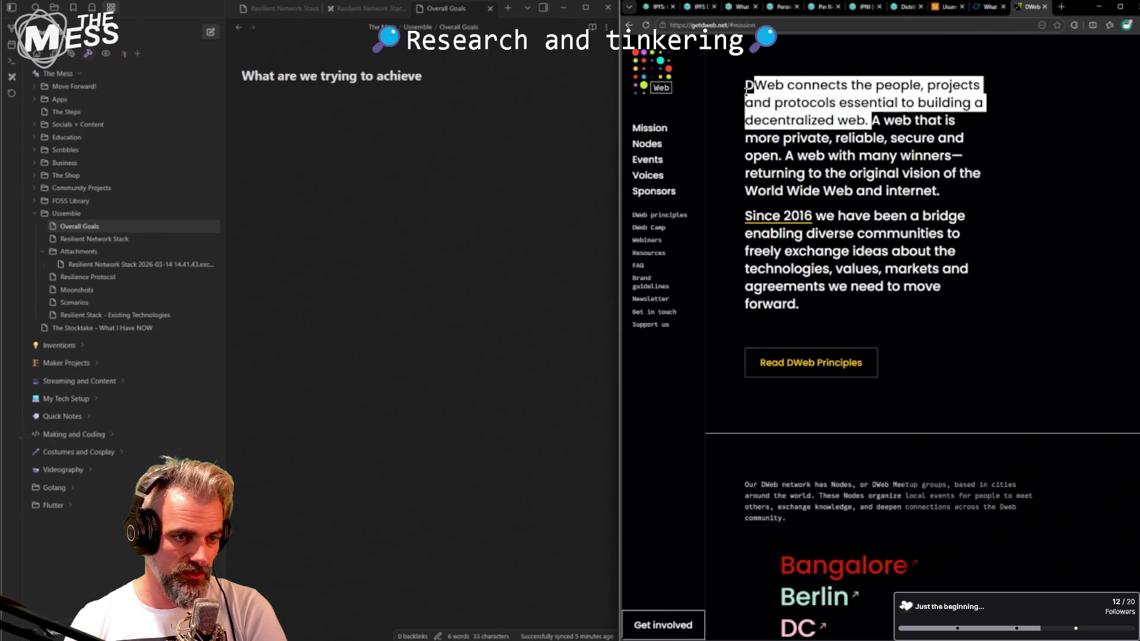
left_click(818, 136)
mouse_move(873, 119)
left_mouse_down()
mouse_move(783, 157)
mouse_move(757, 113)
left_mouse_up()
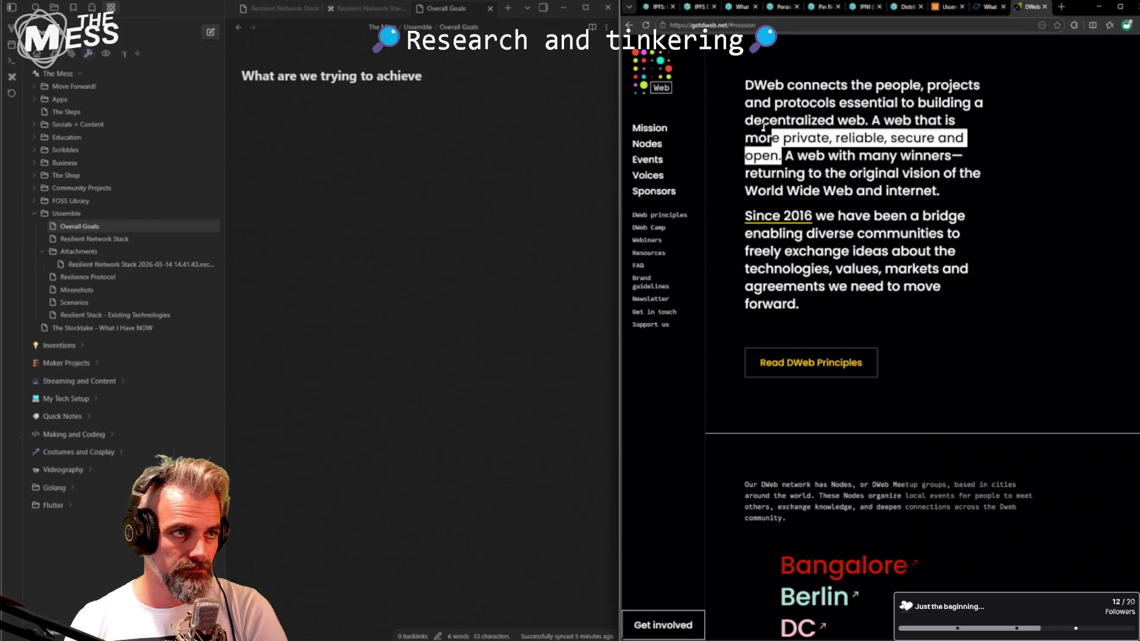
left_click(788, 155)
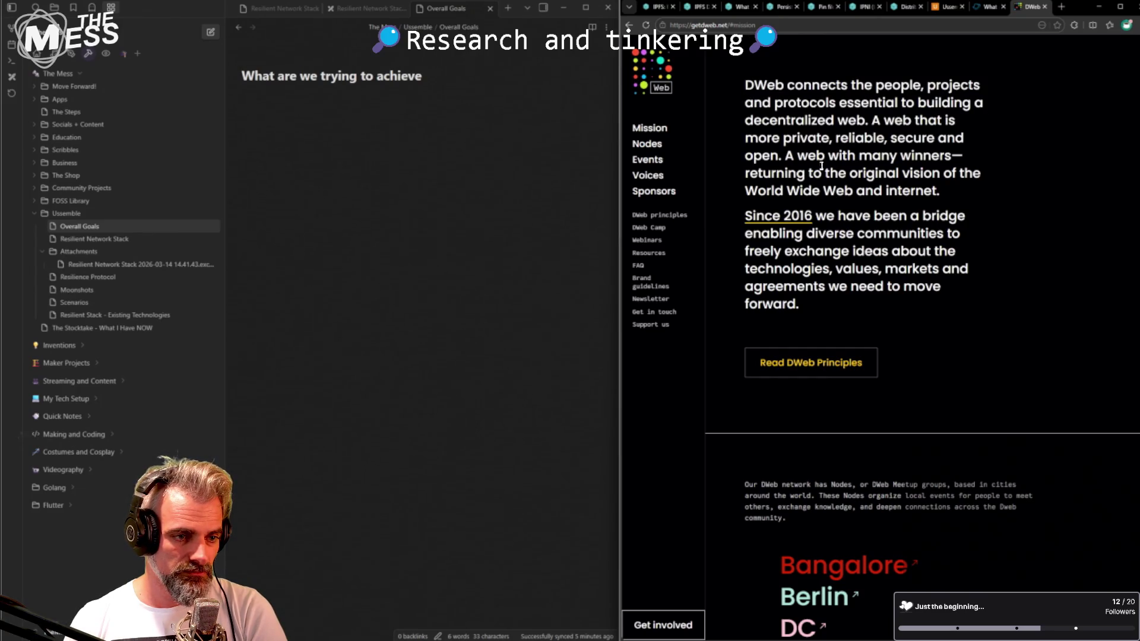
mouse_move(784, 150)
left_mouse_down()
mouse_move(964, 189)
mouse_move(805, 178)
mouse_move(978, 184)
mouse_move(744, 89)
mouse_move(764, 91)
left_mouse_up()
left_click(805, 176)
left_click(850, 192)
left_click(846, 184)
scroll(846, 211, "down", 1)
scroll(846, 210, "up", 1)
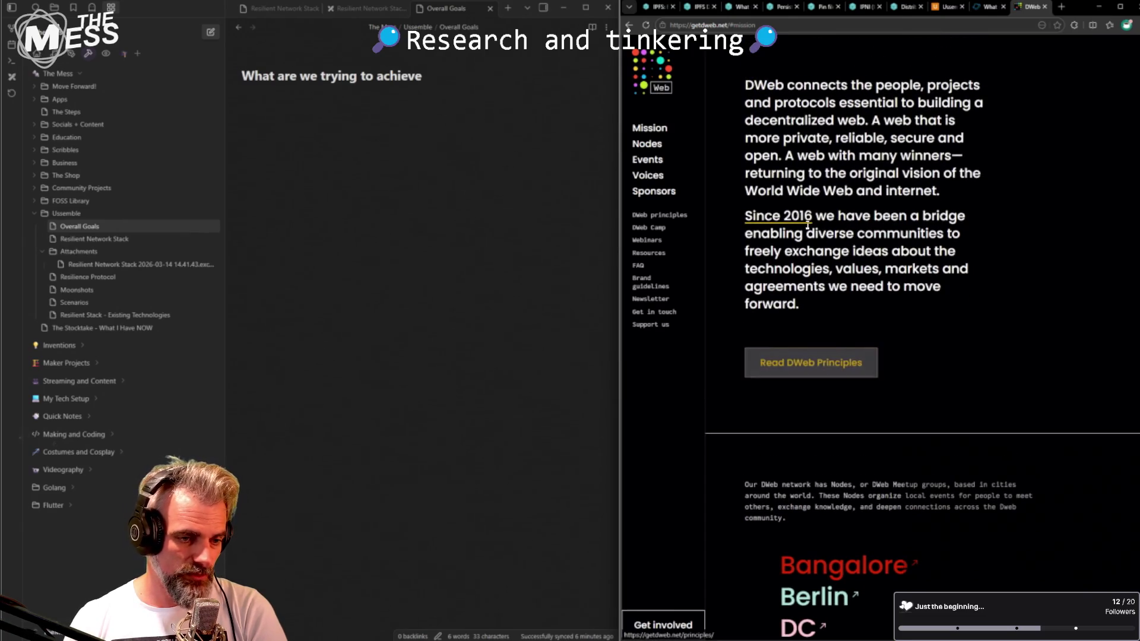
mouse_move(807, 224)
left_mouse_down()
mouse_move(888, 217)
mouse_move(749, 116)
left_mouse_up()
left_click(875, 215)
left_click(837, 206)
left_click_drag(817, 215, 907, 286)
left_click_drag(801, 305, 811, 119)
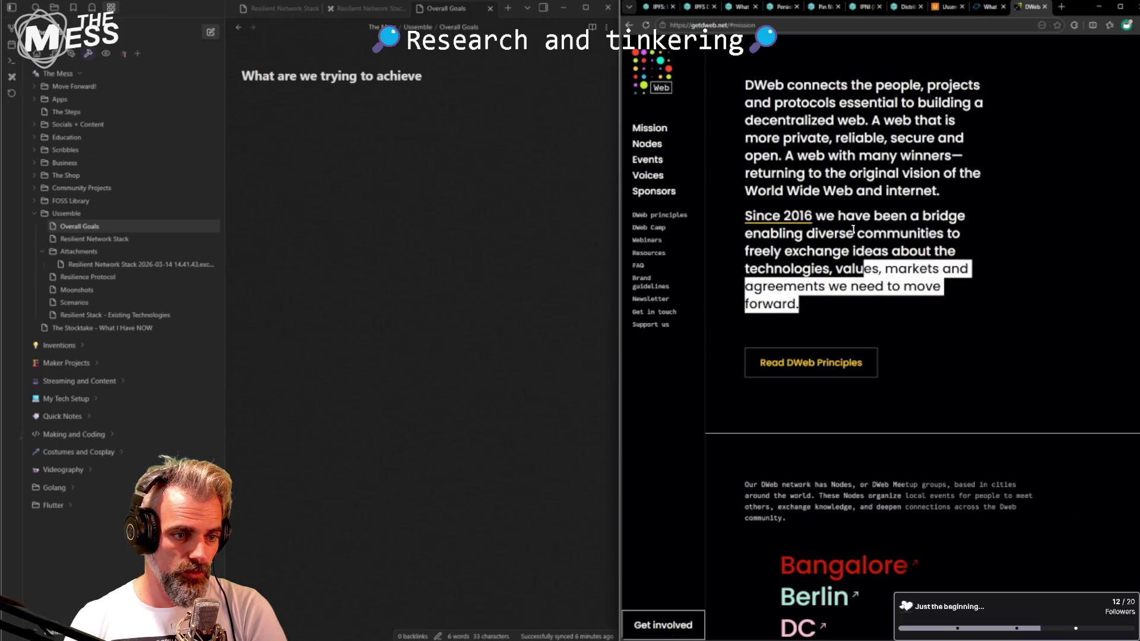
left_click(812, 116)
scroll(892, 268, "up", 4)
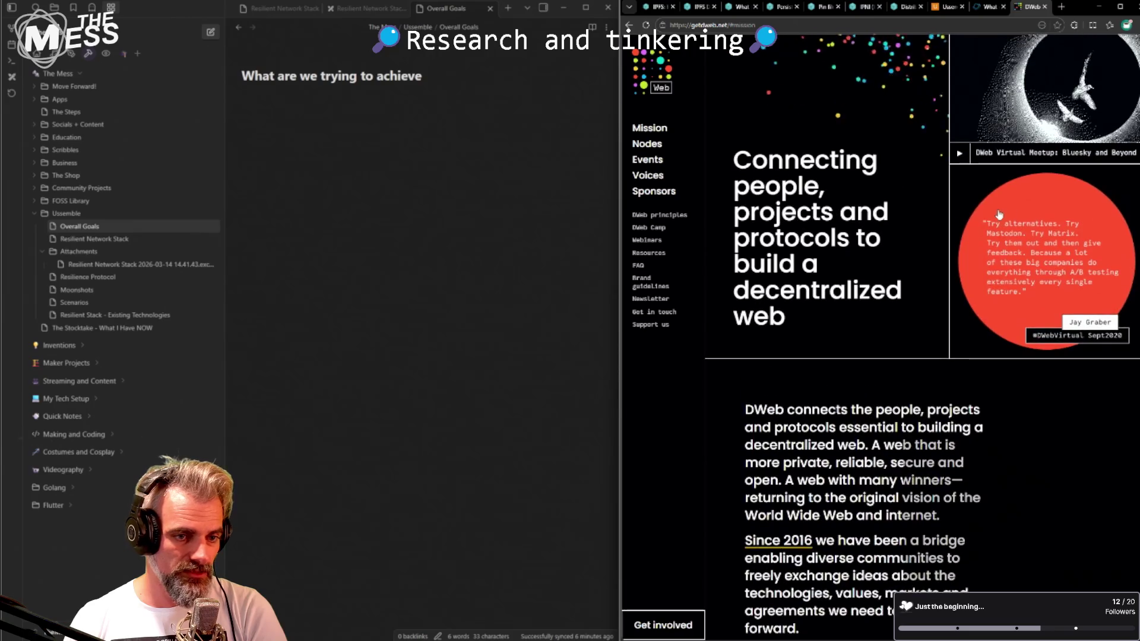
scroll(999, 215, "up", 3)
scroll(871, 287, "up", 2)
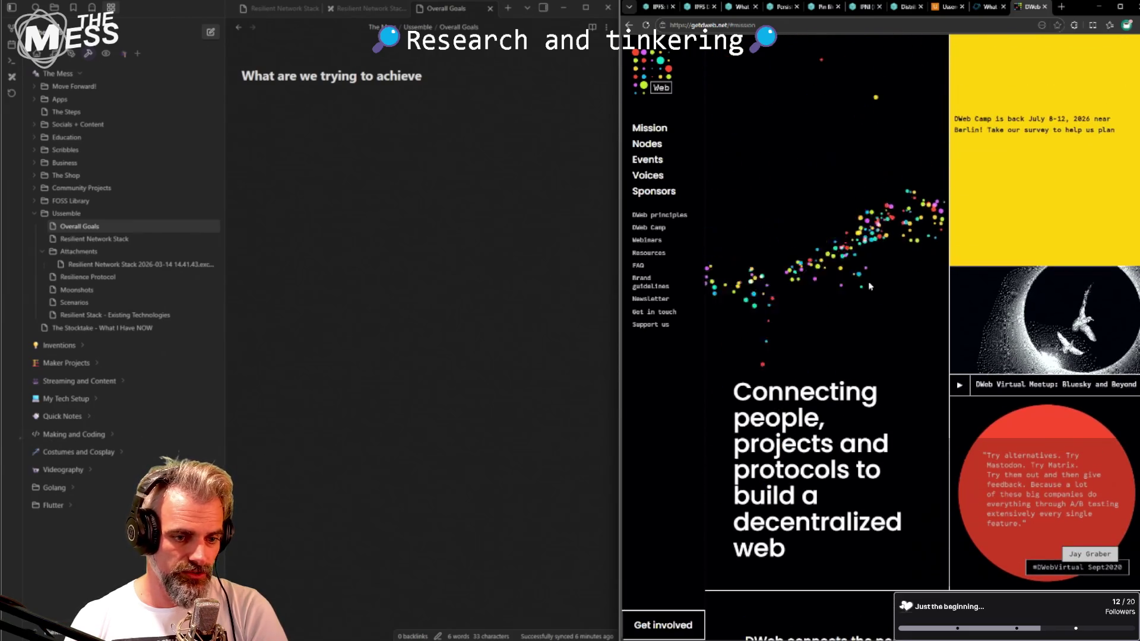
scroll(870, 286, "up", 1)
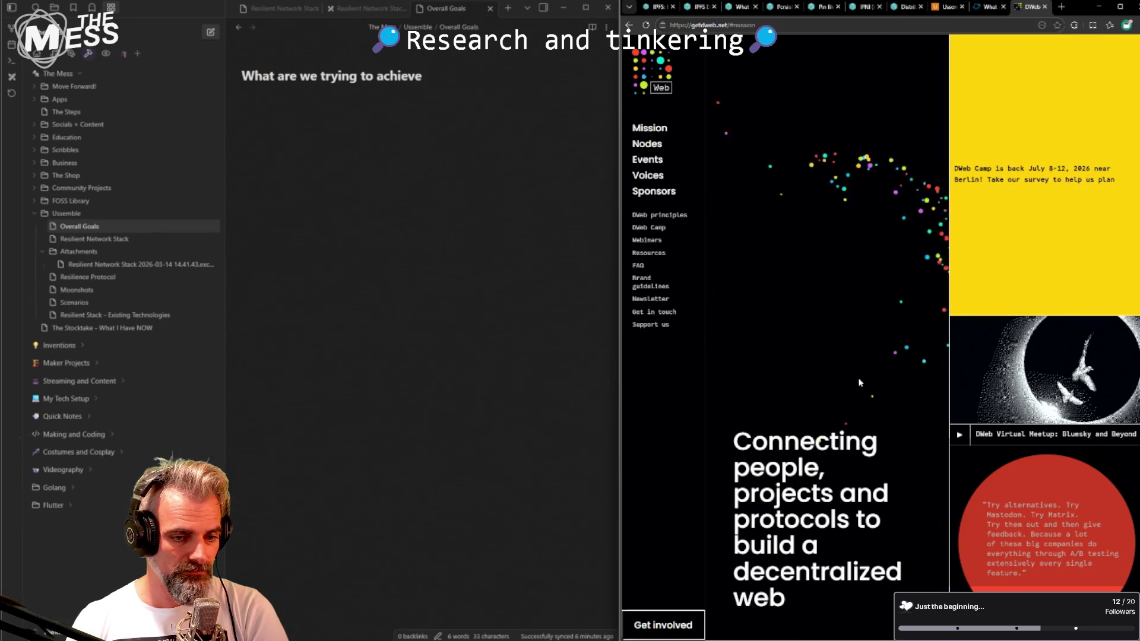
scroll(860, 383, "down", 1)
scroll(865, 419, "down", 1)
scroll(864, 418, "down", 2)
scroll(865, 420, "down", 3)
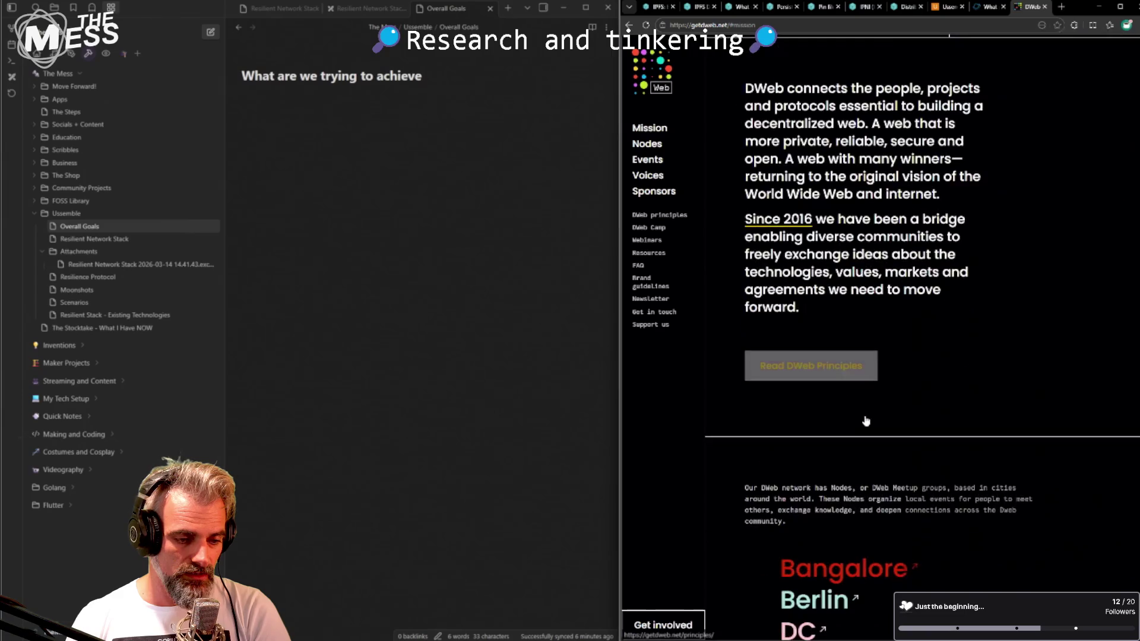
scroll(865, 421, "down", 3)
scroll(858, 423, "down", 4)
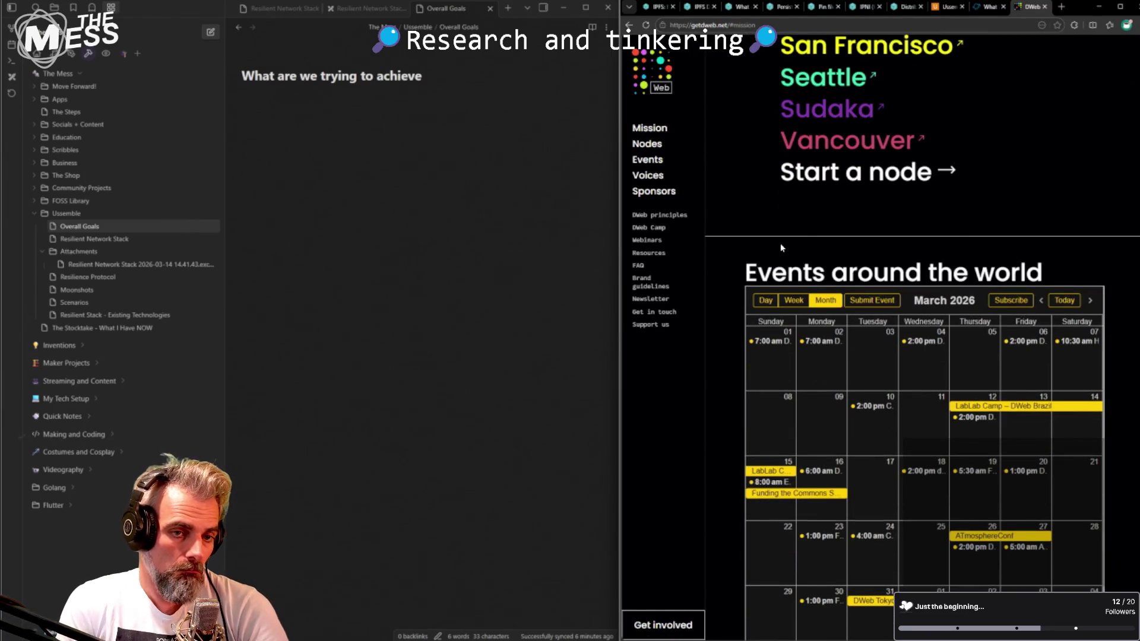
scroll(845, 282, "up", 3)
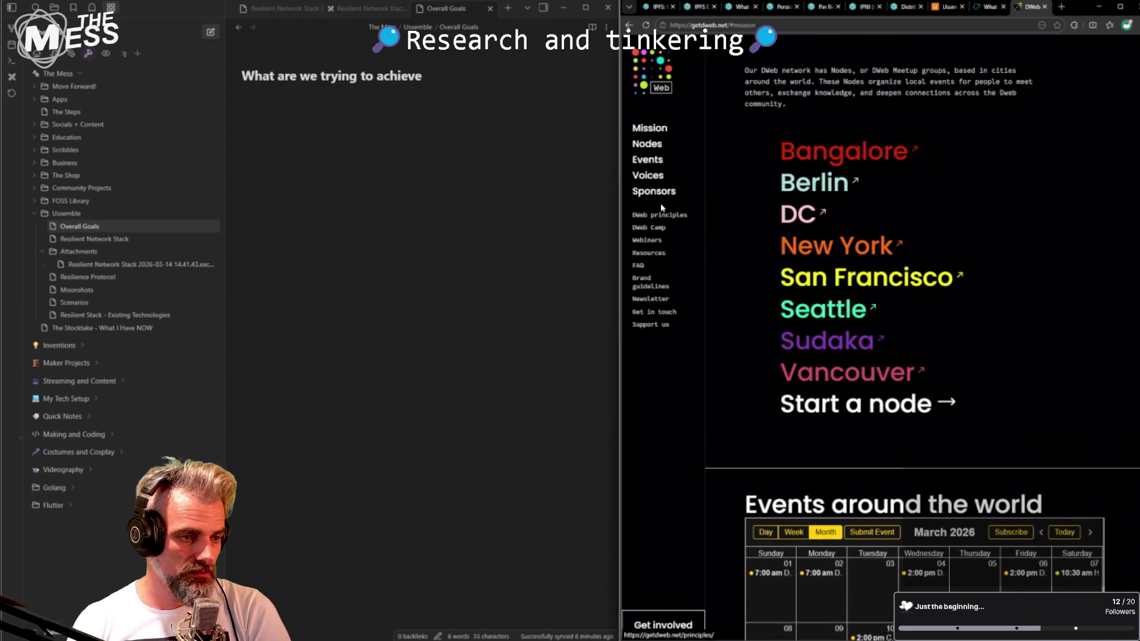
scroll(669, 214, "up", 1)
scroll(819, 215, "up", 4)
scroll(819, 214, "up", 3)
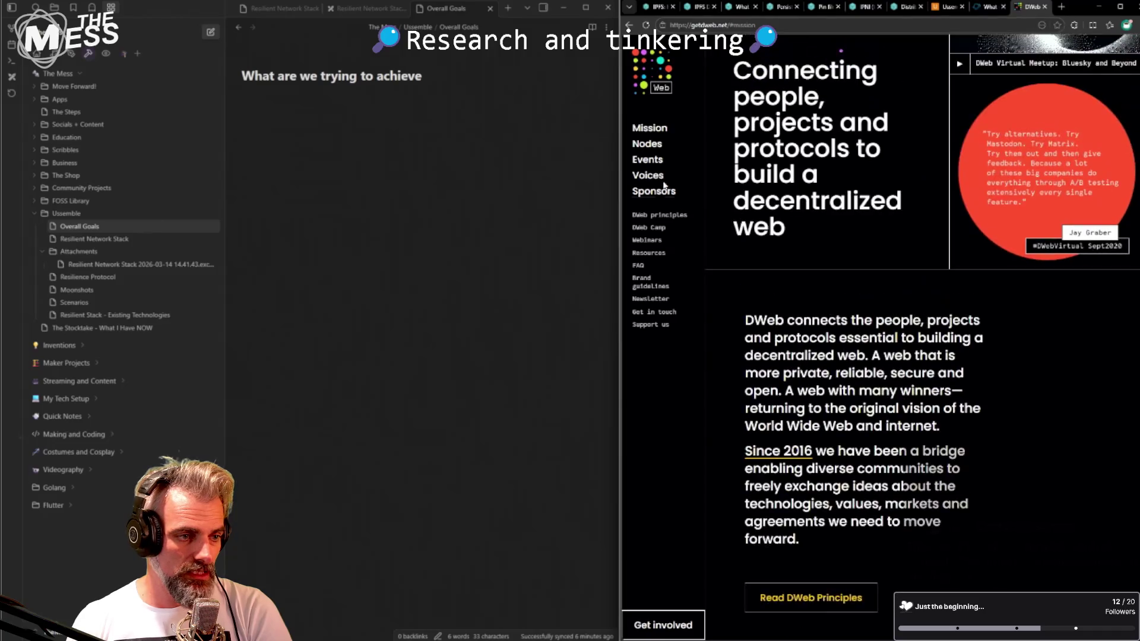
scroll(772, 196, "up", 2)
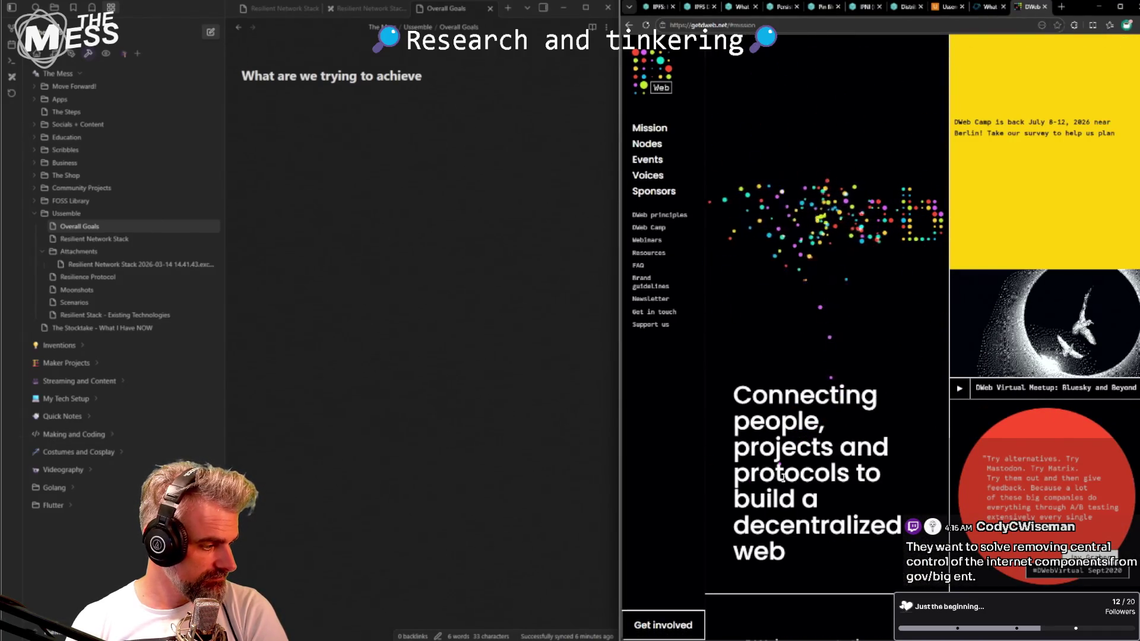
scroll(803, 459, "down", 2)
scroll(829, 419, "down", 2)
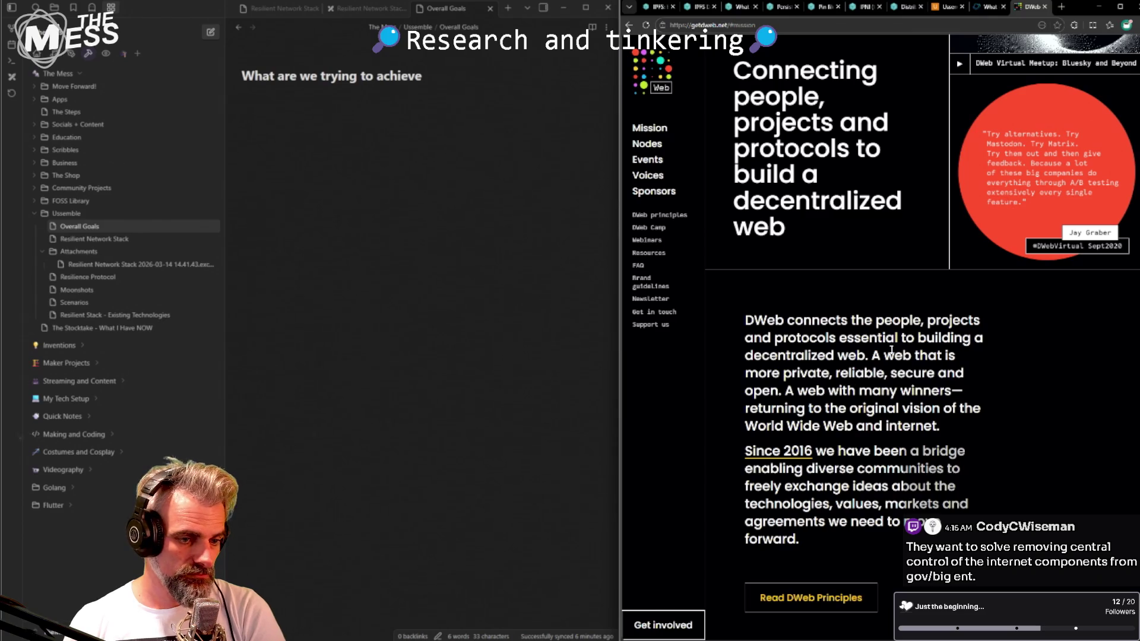
left_click_drag(746, 373, 825, 372)
left_click(839, 365)
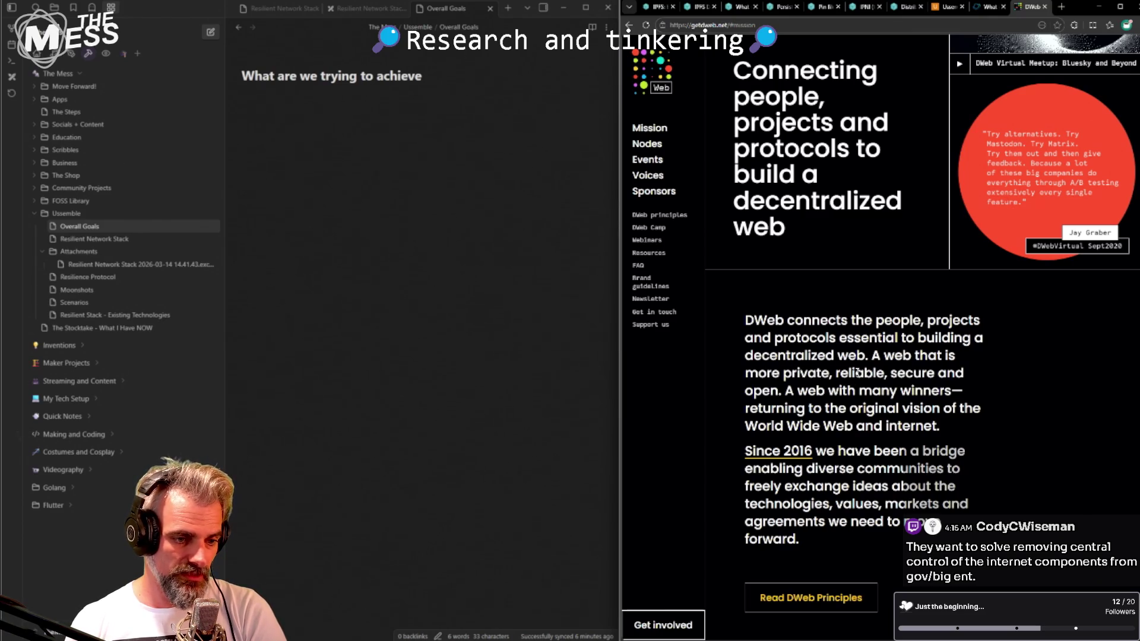
double_click(852, 374)
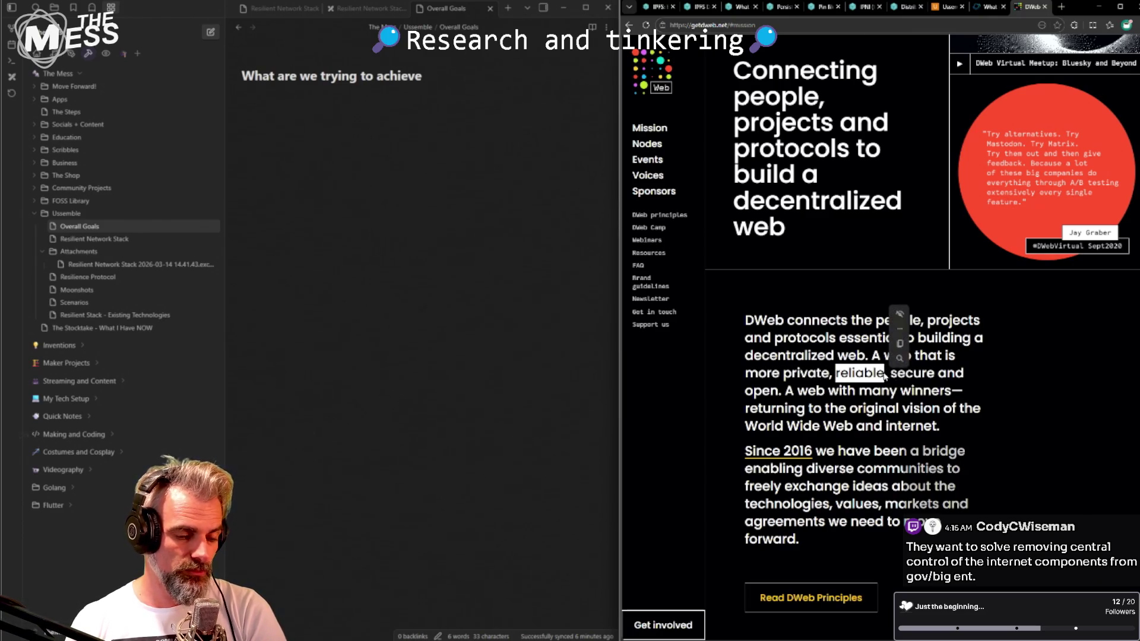
left_click(900, 372)
double_click(767, 391)
left_click(818, 394)
left_click_drag(857, 391, 962, 392)
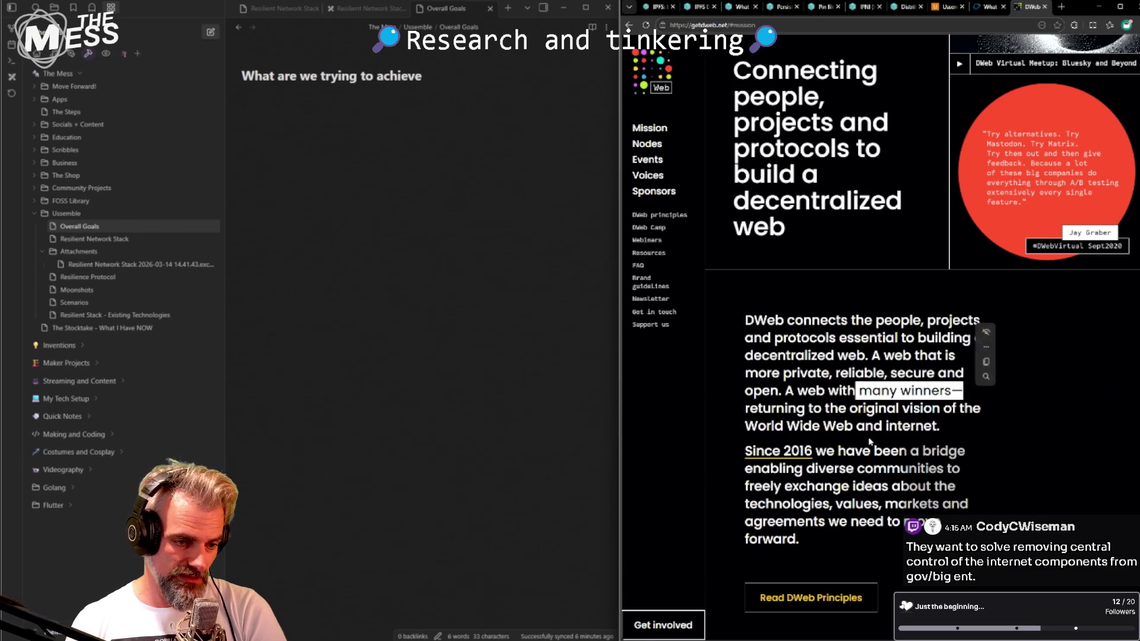
scroll(871, 442, "down", 2)
left_click(838, 409)
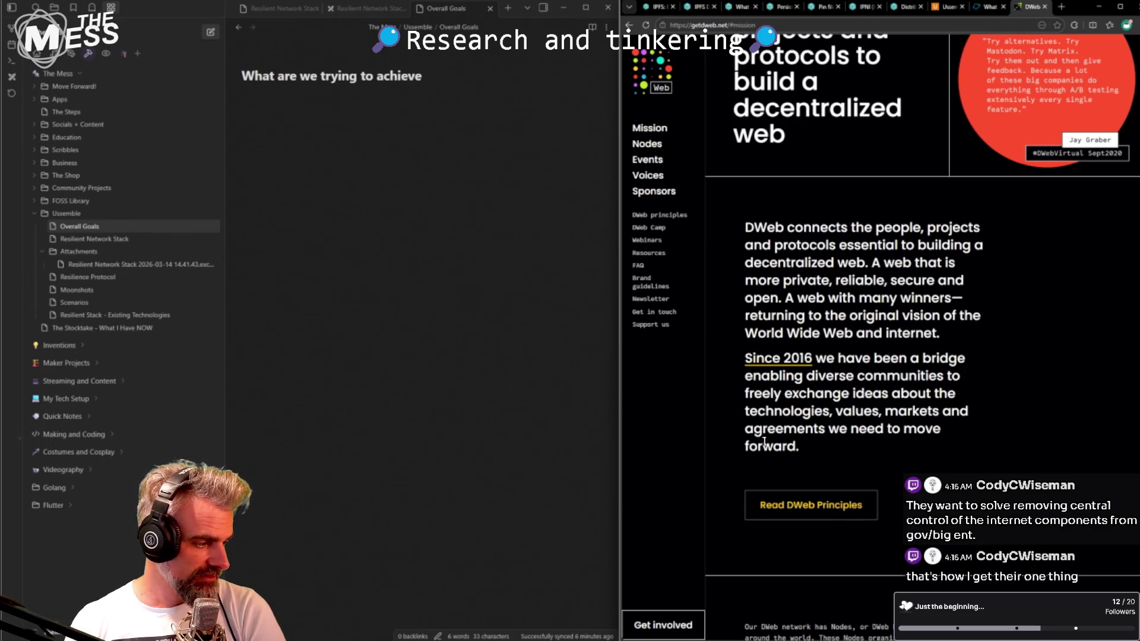
scroll(857, 301, "up", 2)
scroll(819, 205, "up", 1)
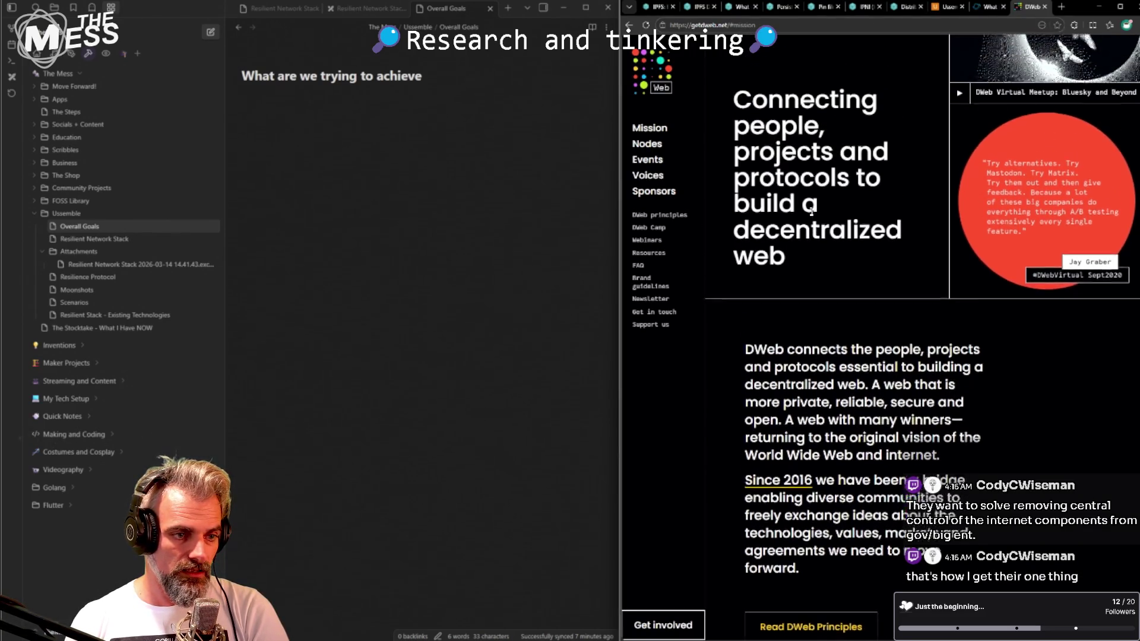
double_click(806, 250)
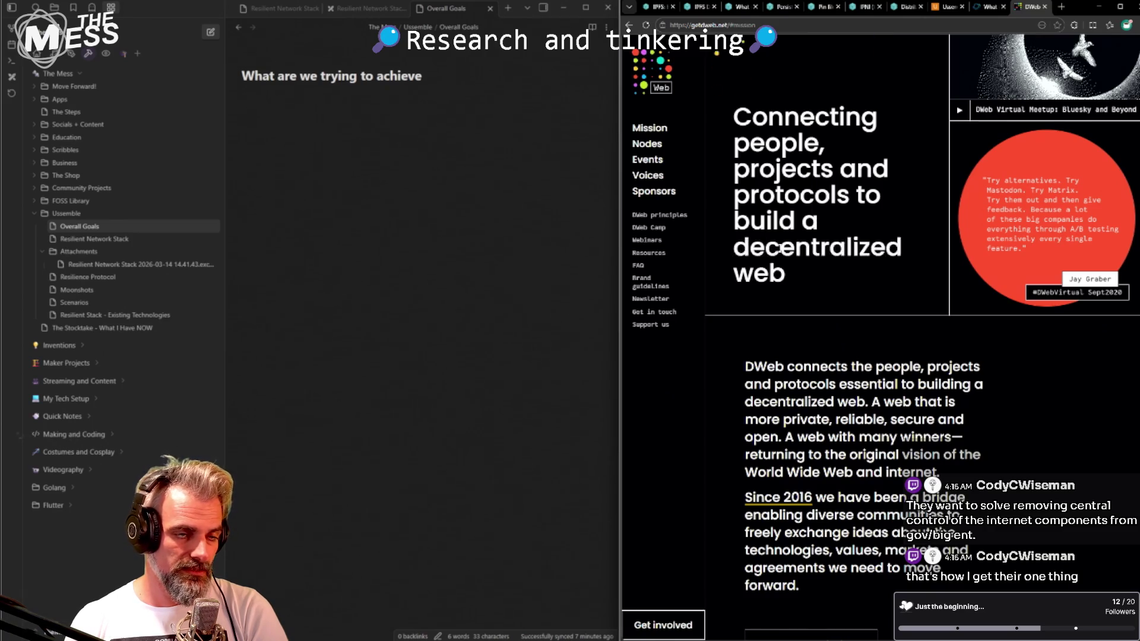
double_click(781, 253)
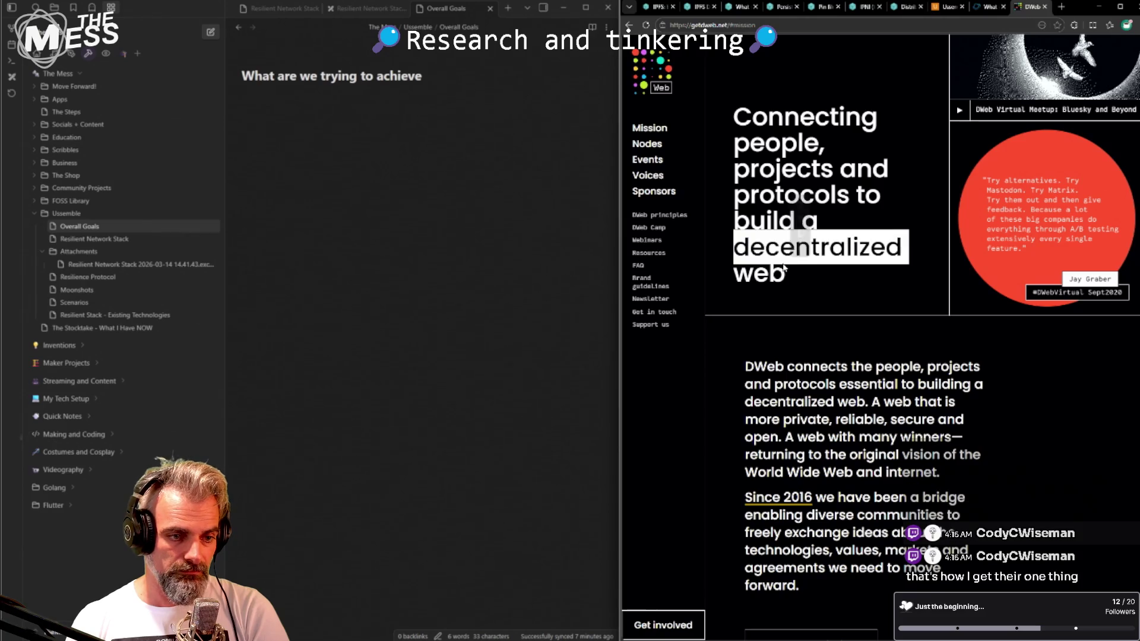
double_click(764, 252)
left_click(764, 252)
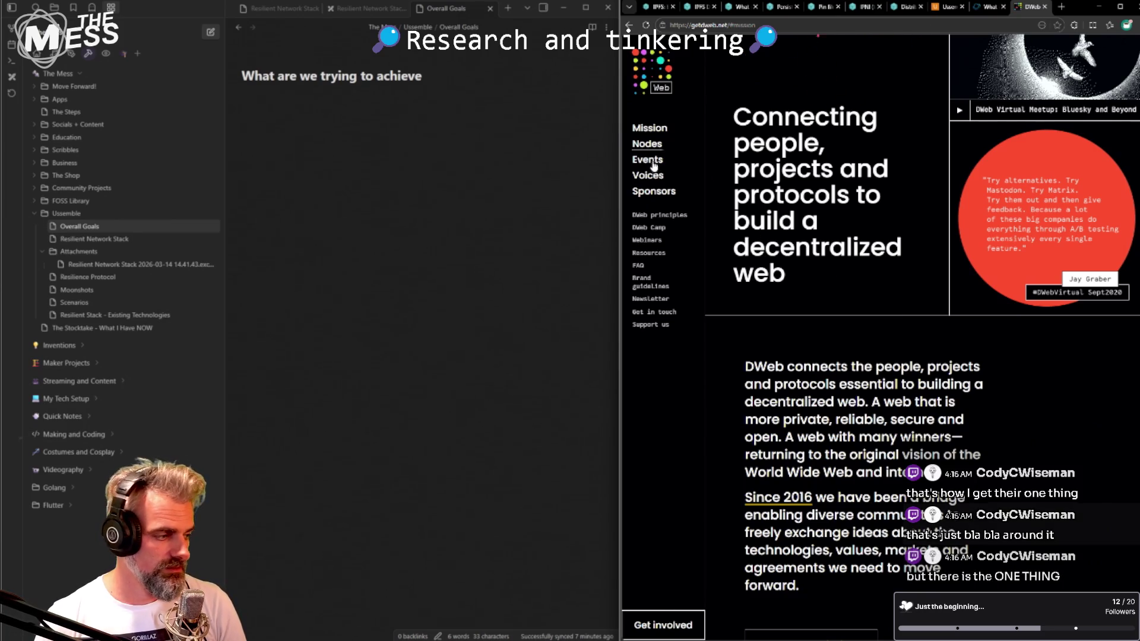
scroll(734, 284, "up", 2)
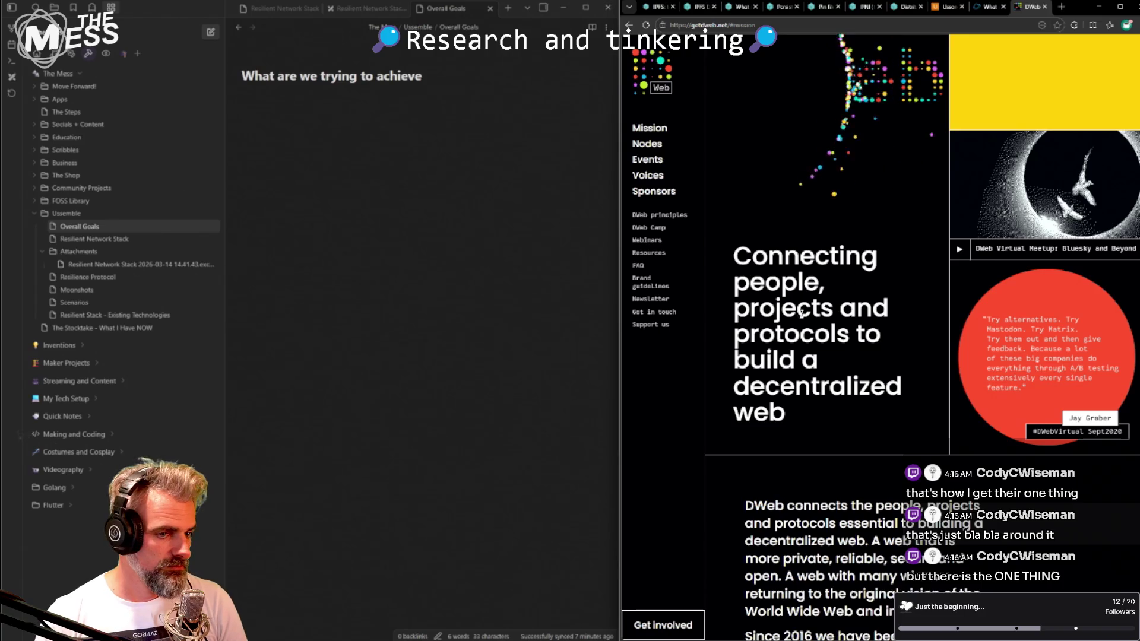
scroll(802, 312, "up", 3)
scroll(802, 313, "down", 3)
scroll(774, 183, "down", 5)
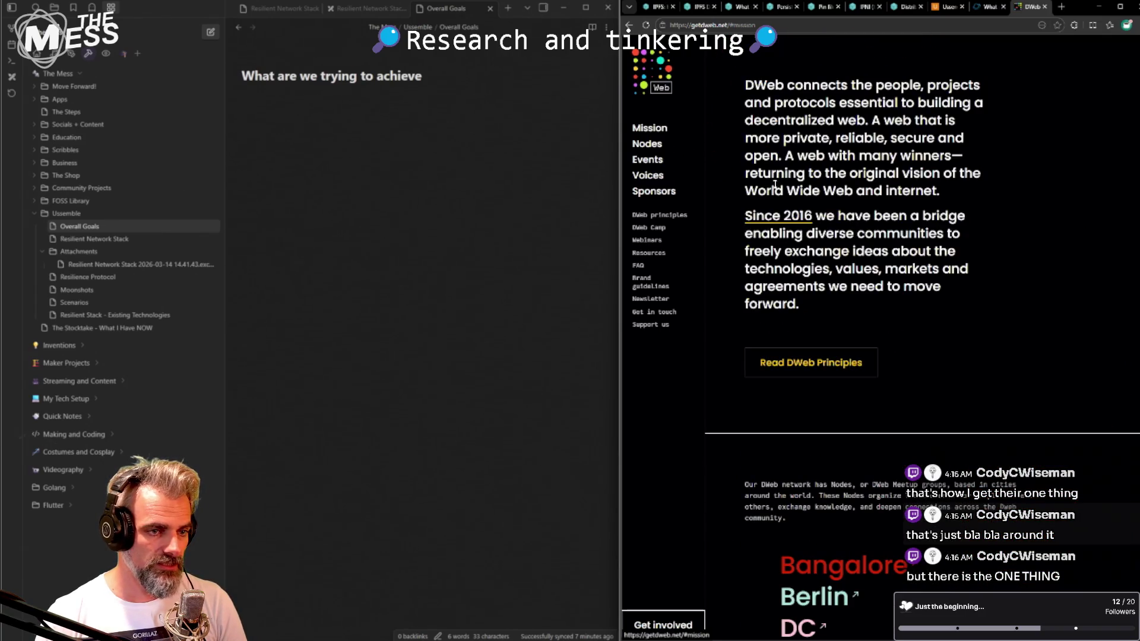
left_click_drag(745, 85, 904, 301)
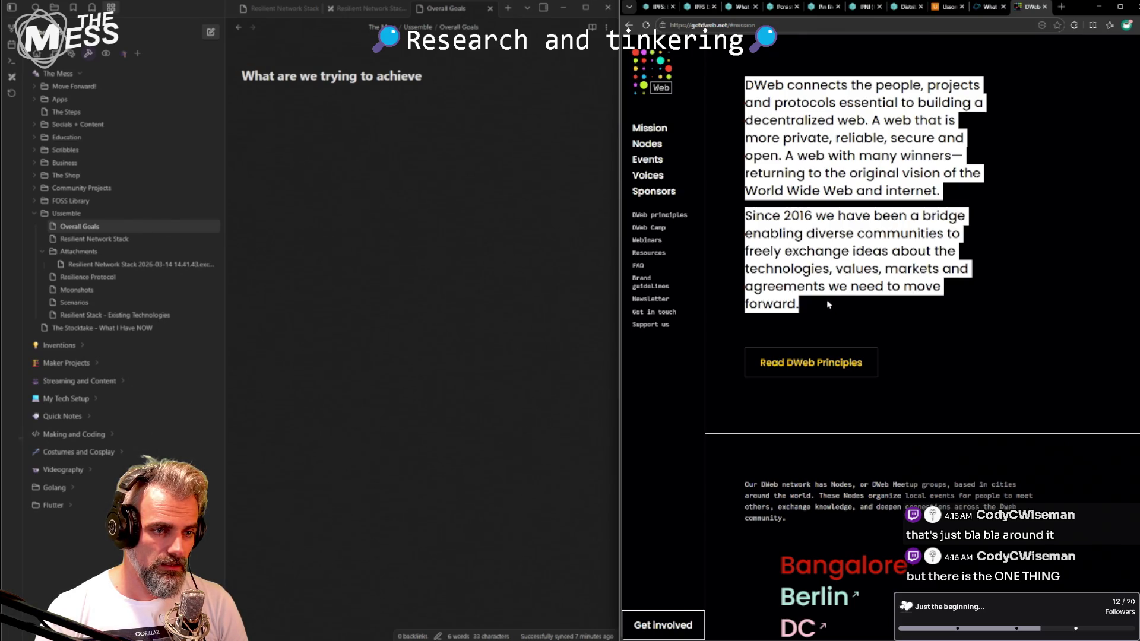
left_click(871, 120)
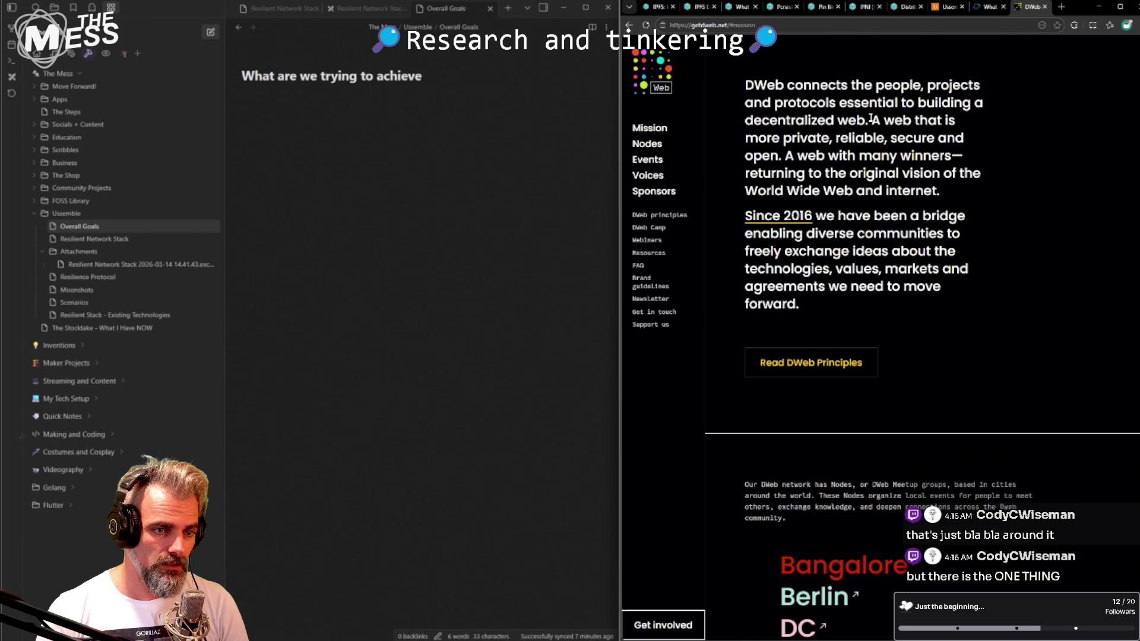
left_click_drag(873, 127, 747, 158)
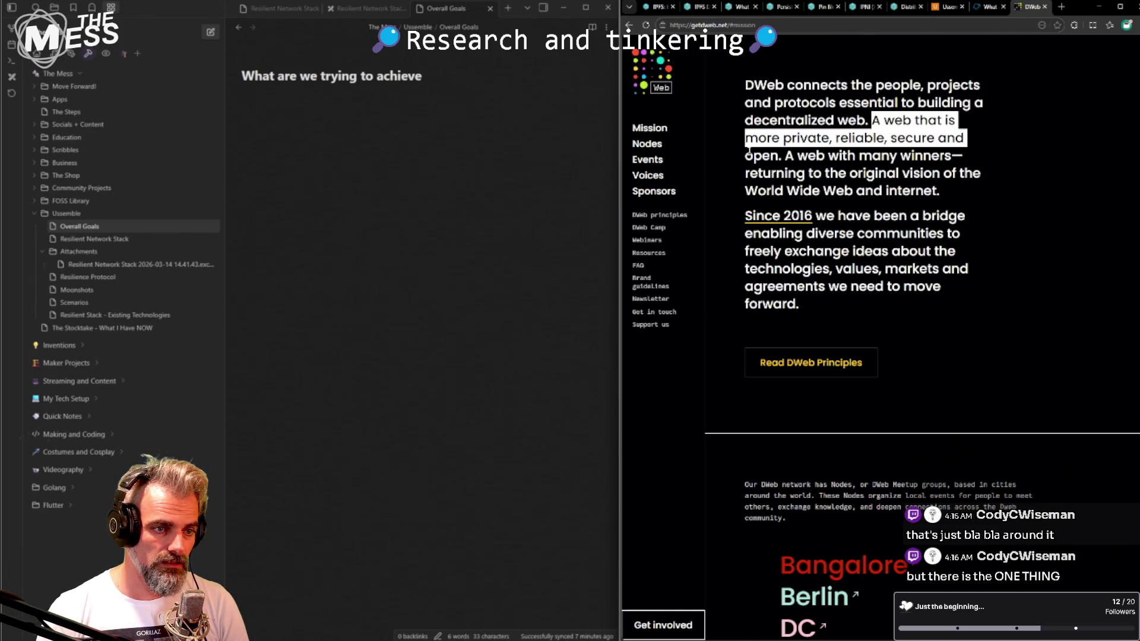
left_click(858, 106)
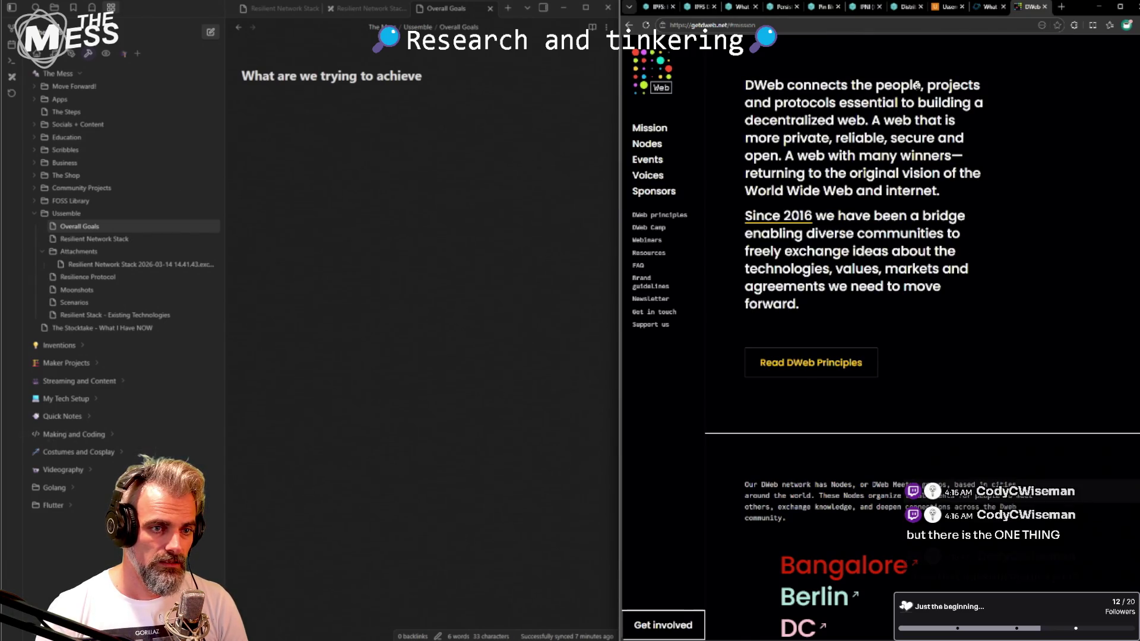
mouse_move(928, 86)
left_mouse_down()
mouse_move(909, 121)
mouse_move(784, 157)
left_mouse_up()
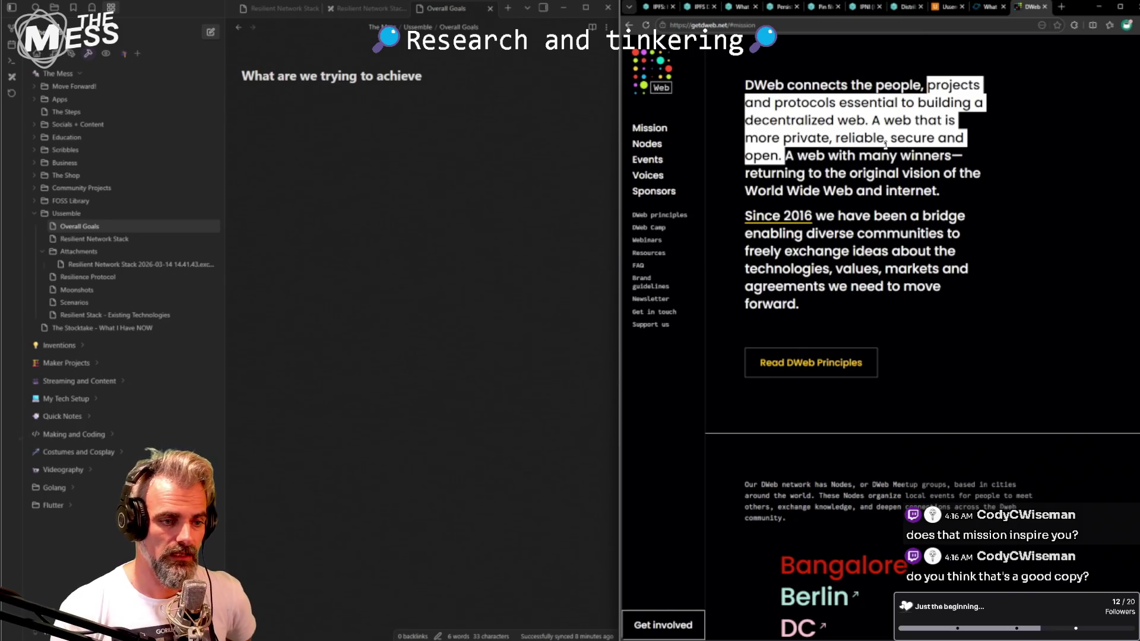
- Open the DWeb Principles page in a new browser tab and bring it into view
middle_click(834, 366)
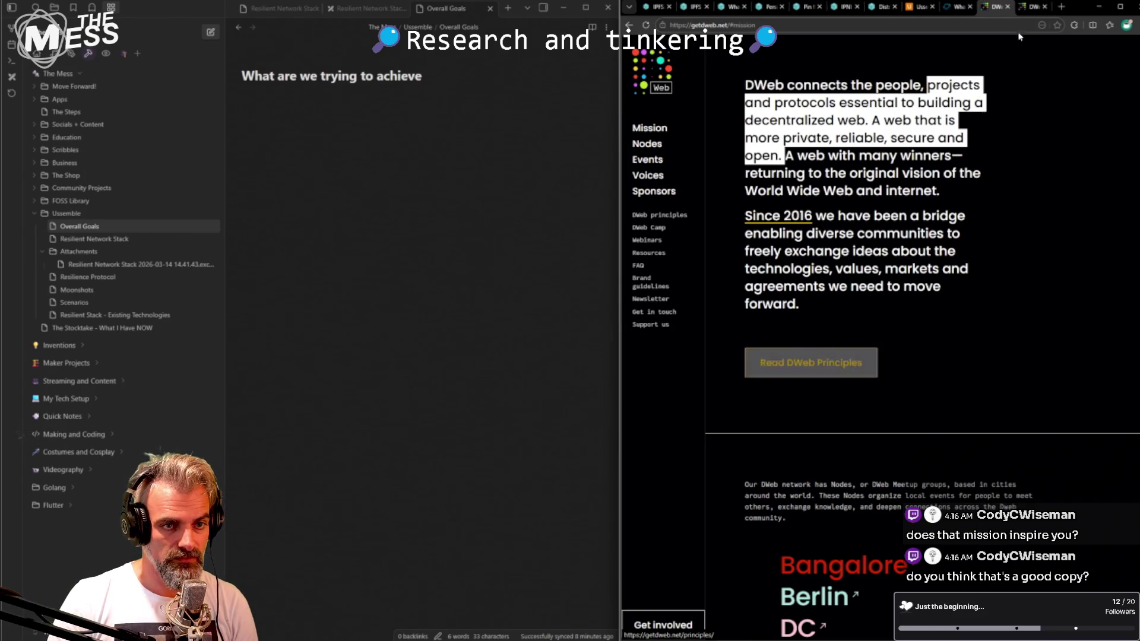
left_click(1033, 9)
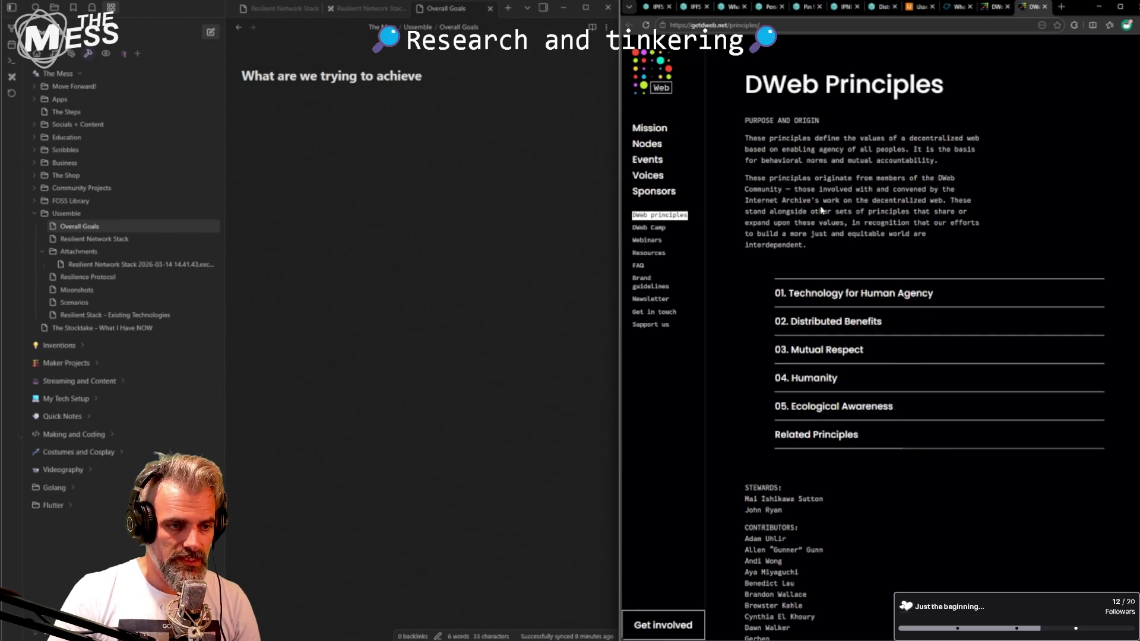
mouse_move(902, 319)
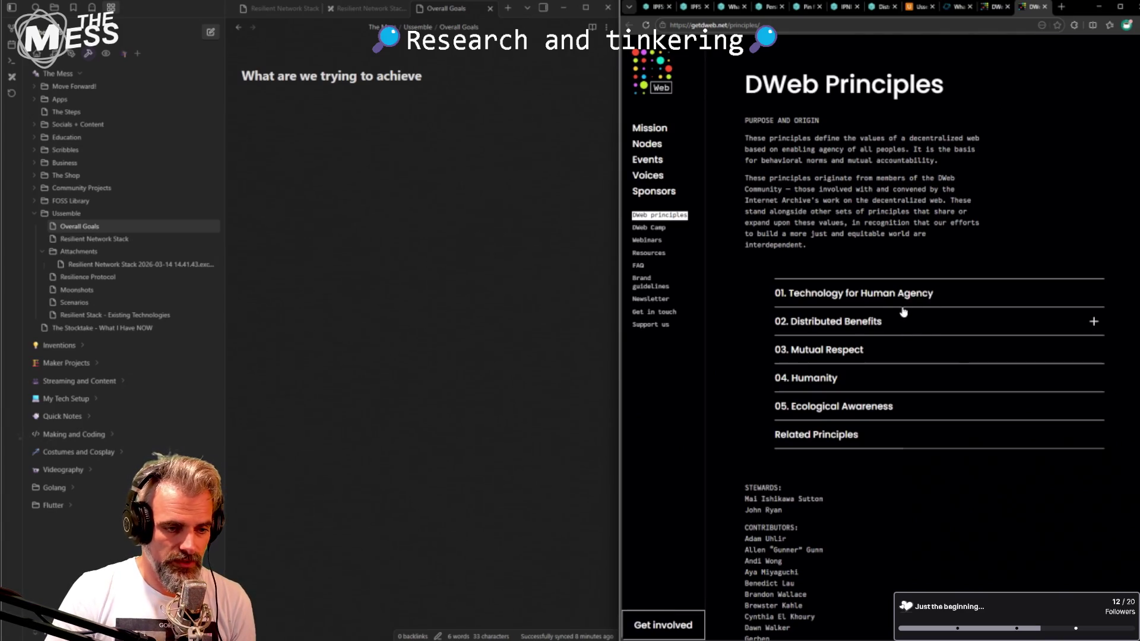
left_click(912, 7)
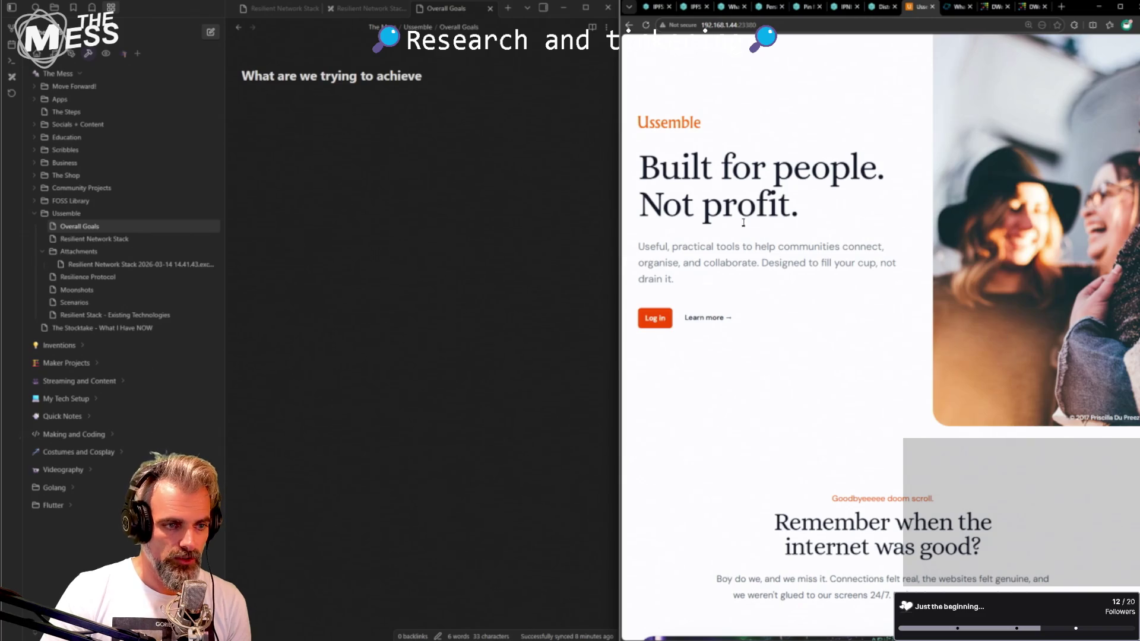
left_click(1034, 7)
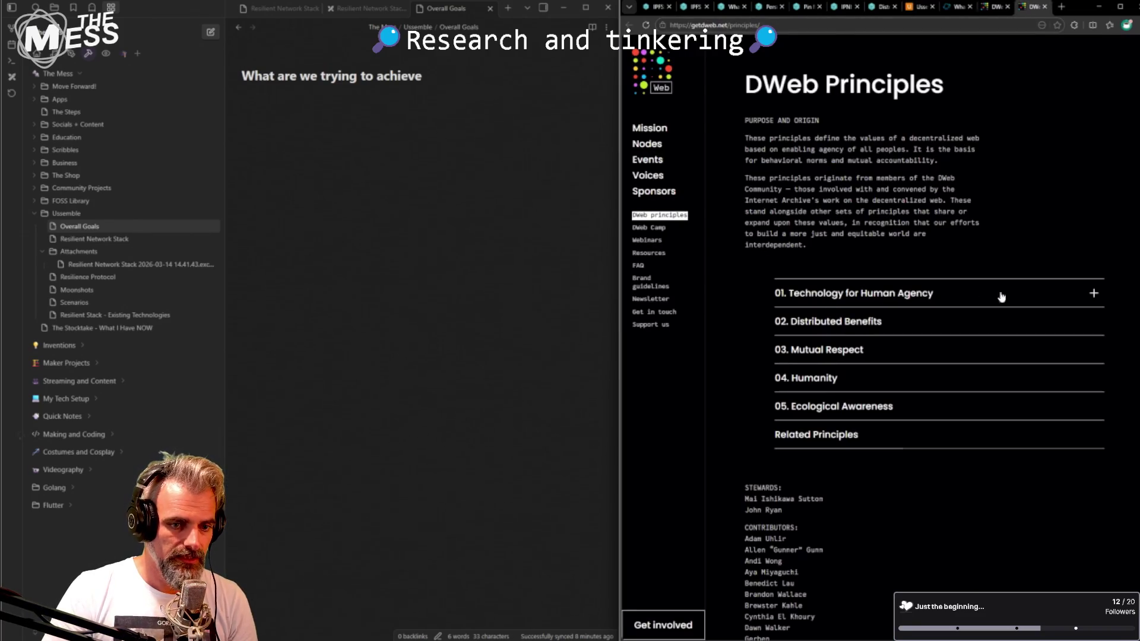
- Expand all five DWeb principles to read them, close the page and return to the Ussemble landing page
left_click(1077, 298)
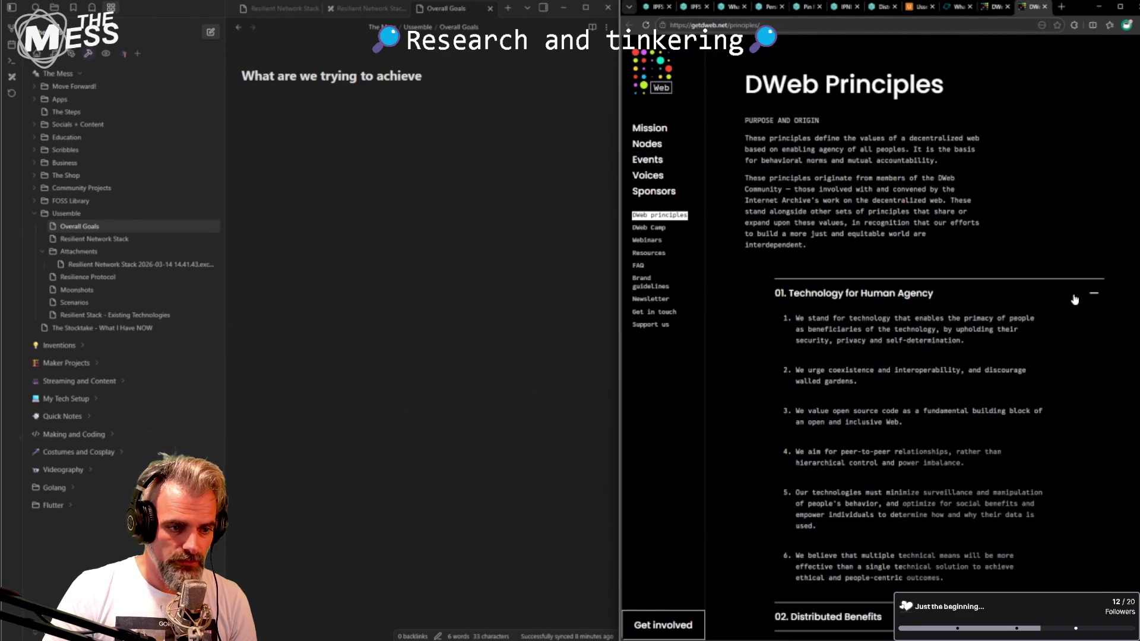
scroll(882, 308, "down", 2)
left_click(933, 481)
scroll(891, 432, "down", 2)
left_click(890, 470)
scroll(892, 464, "down", 2)
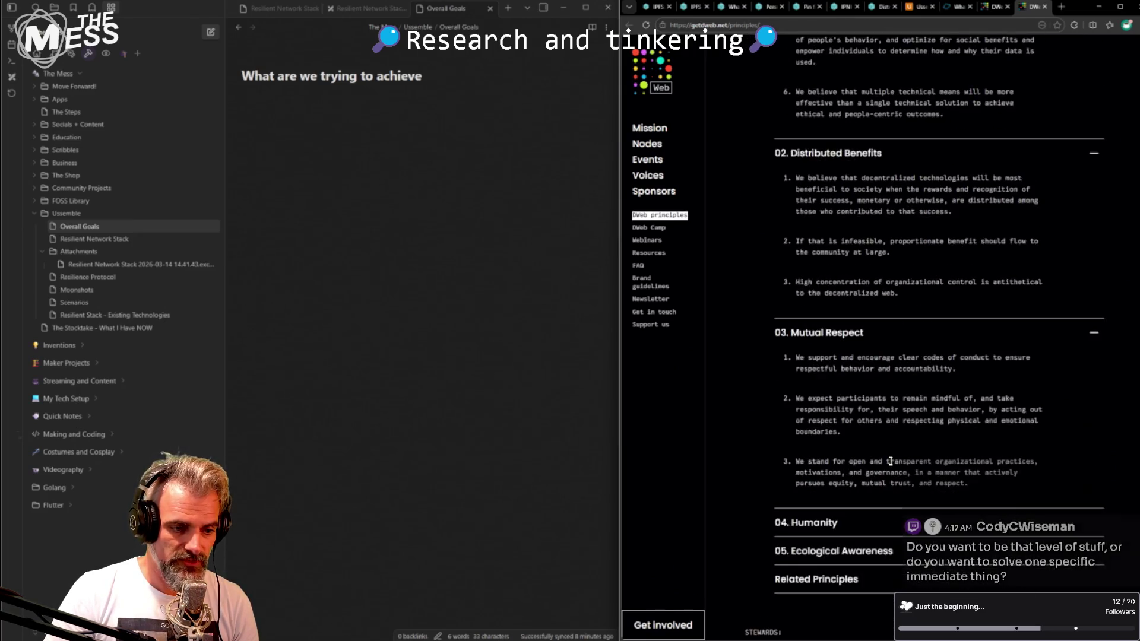
scroll(891, 401, "down", 1)
left_click(891, 383)
scroll(892, 452, "down", 2)
left_click(909, 511)
scroll(912, 428, "down", 2)
scroll(909, 393, "up", 3)
scroll(907, 396, "up", 4)
scroll(907, 390, "up", 5)
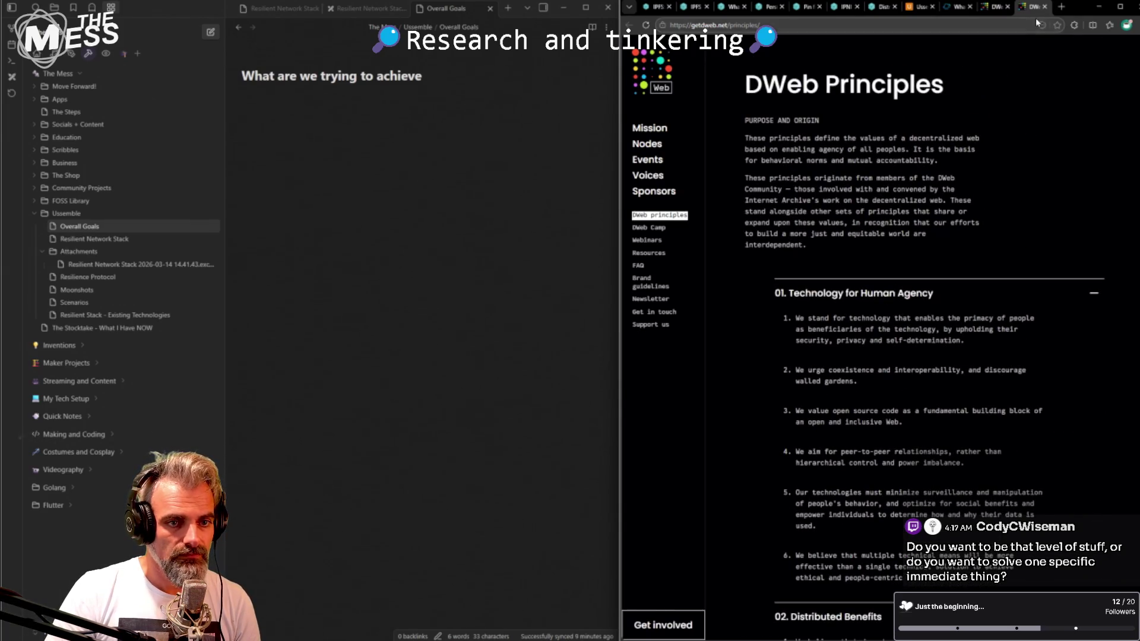
left_click(1044, 6)
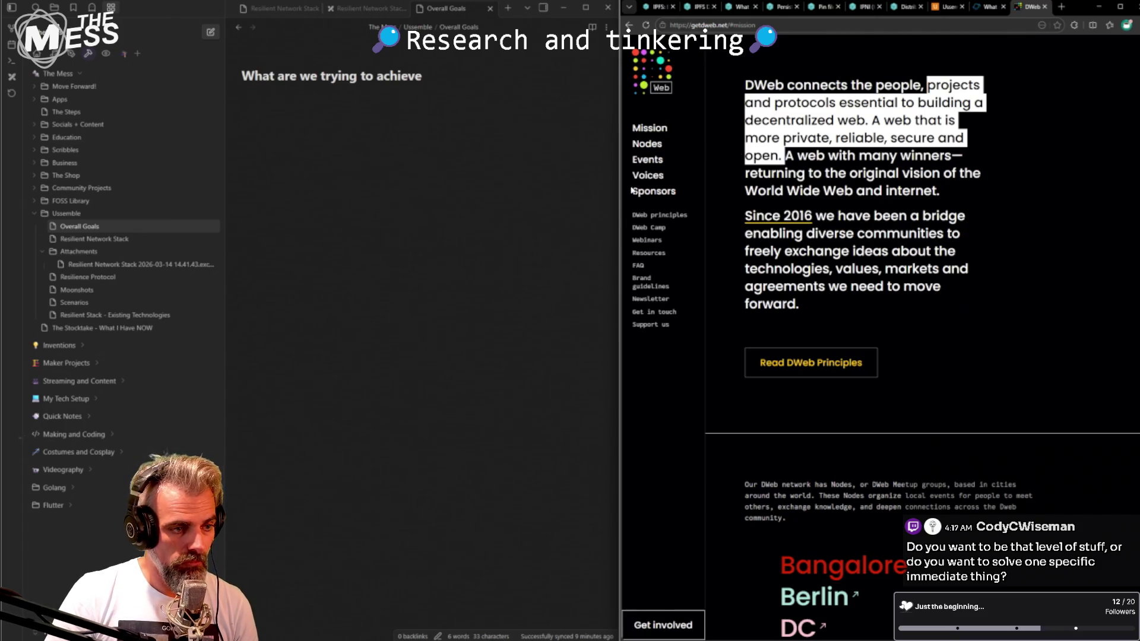
left_click(949, 9)
- Look over the Ussemble hero heading and paragraph, then bring up the IPFS Kademlia DHT documentation
left_click_drag(691, 168, 767, 167)
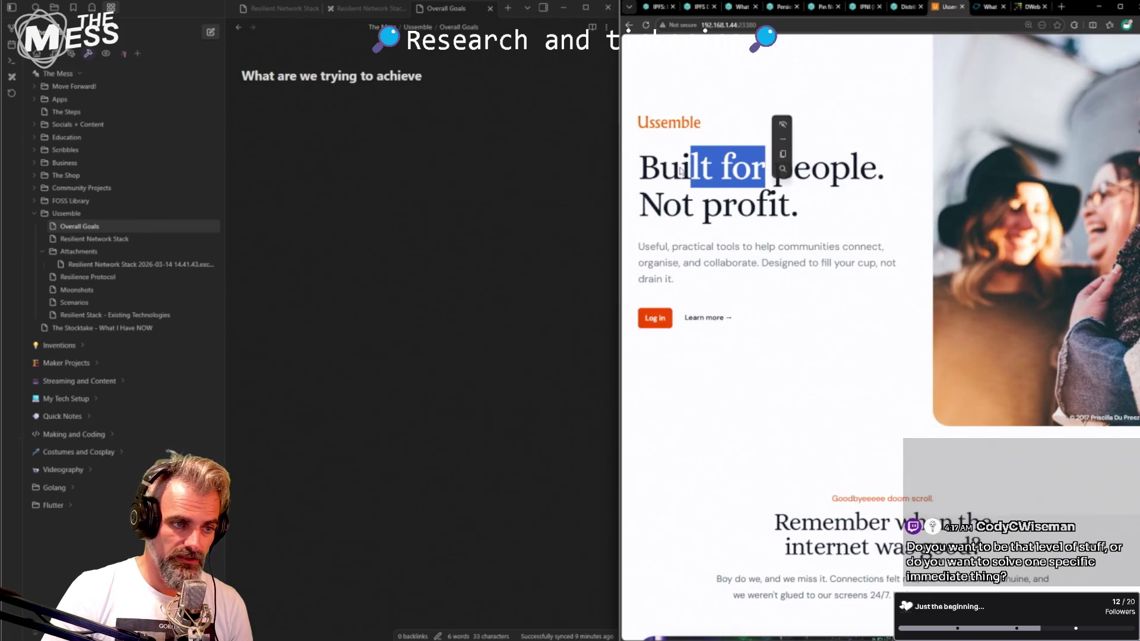
left_click_drag(641, 193, 814, 247)
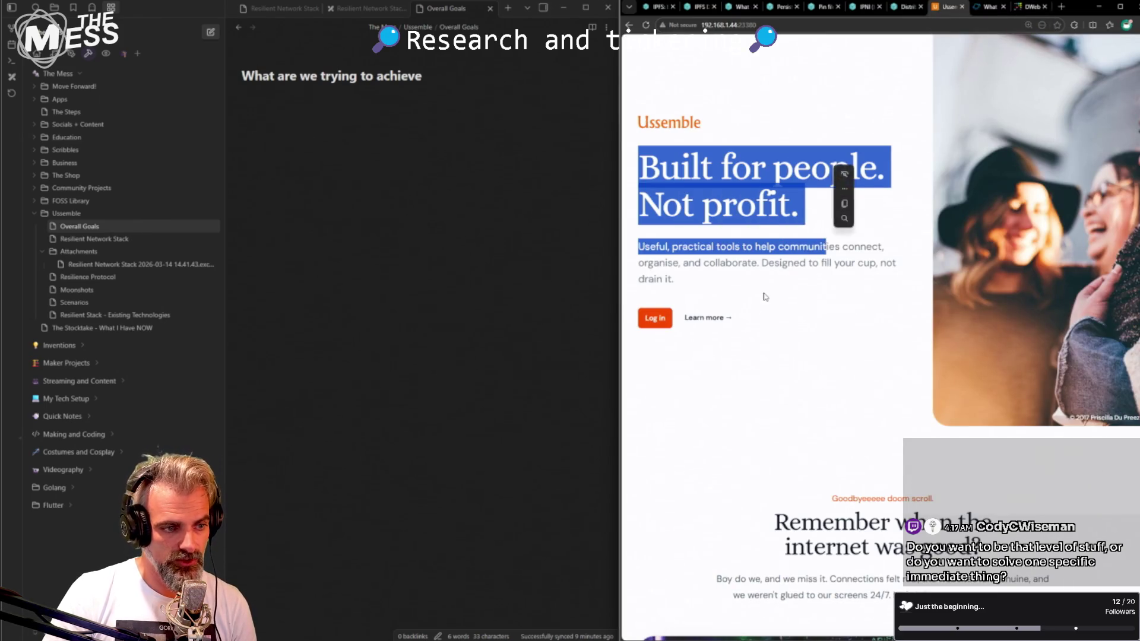
left_click_drag(703, 280, 635, 178)
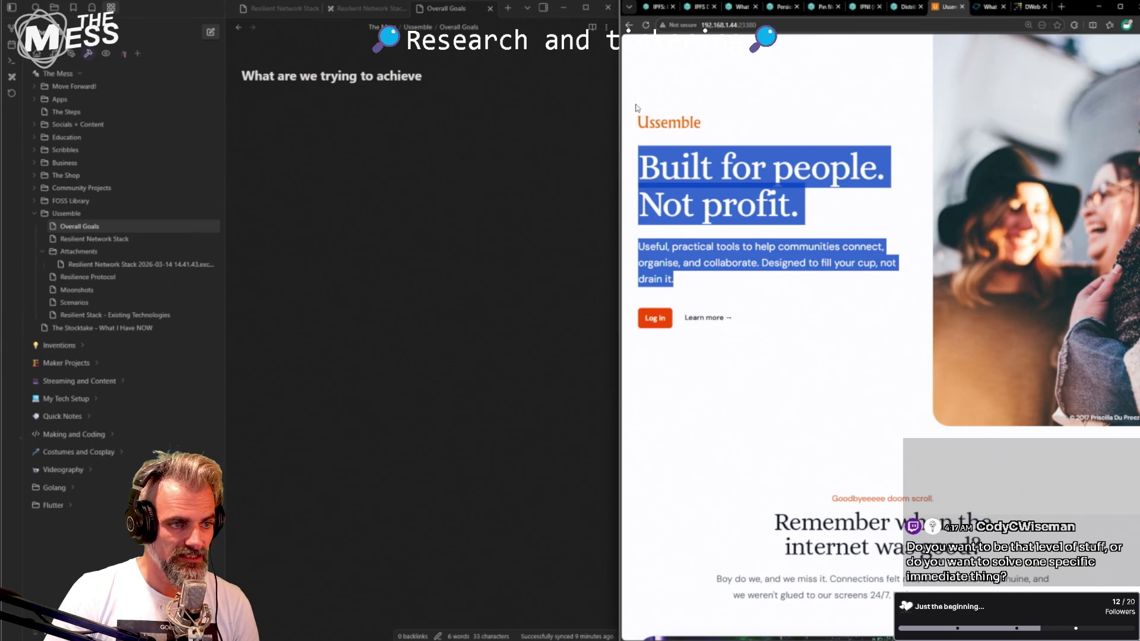
left_click(700, 280)
left_click_drag(724, 280, 641, 153)
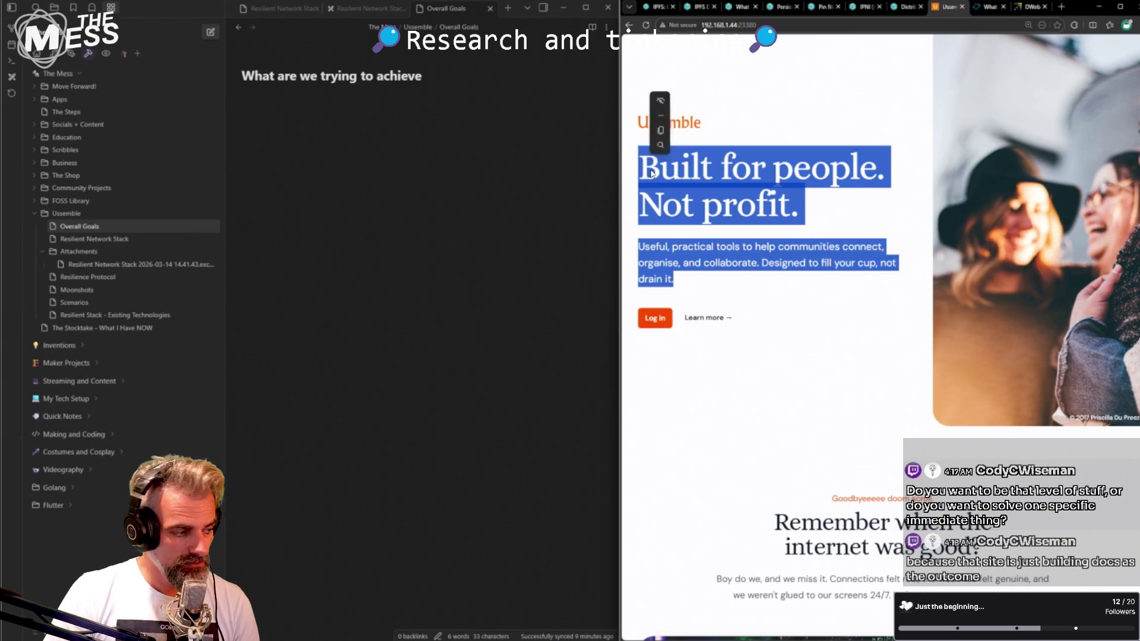
left_click(727, 303)
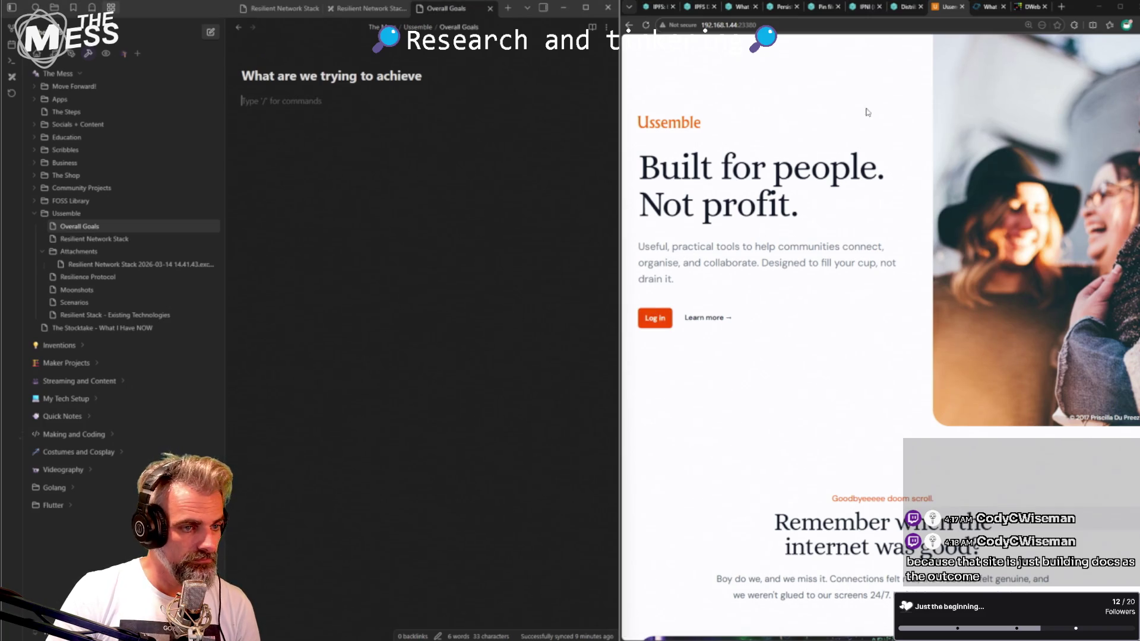
left_click(907, 8)
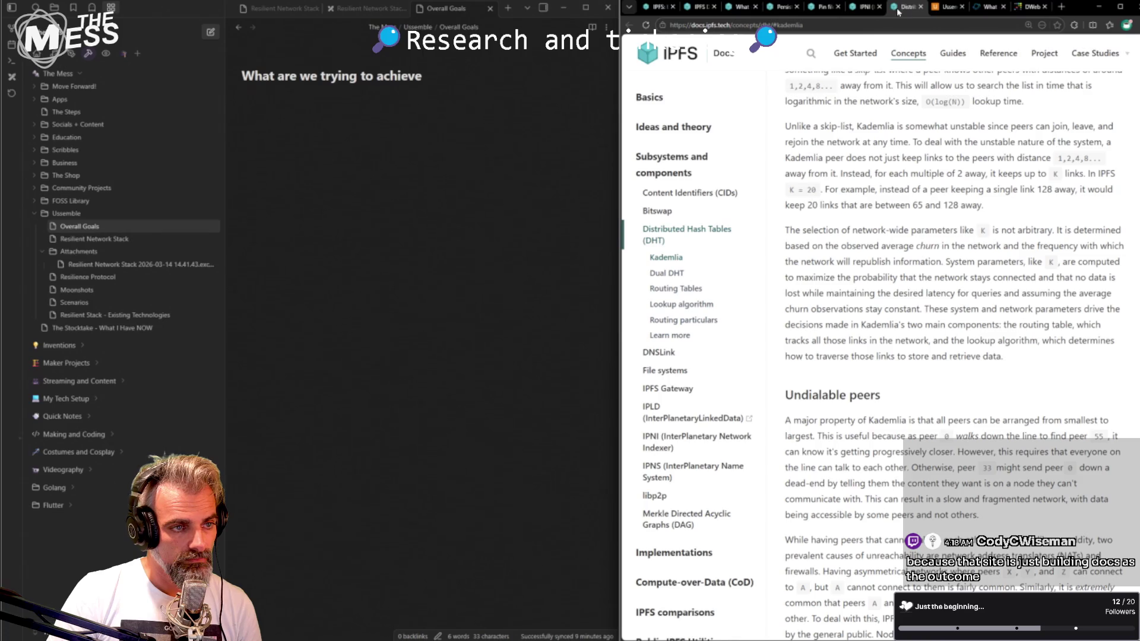
- Show the IPNI documentation article and refocus the Overall Goals note
left_click(866, 8)
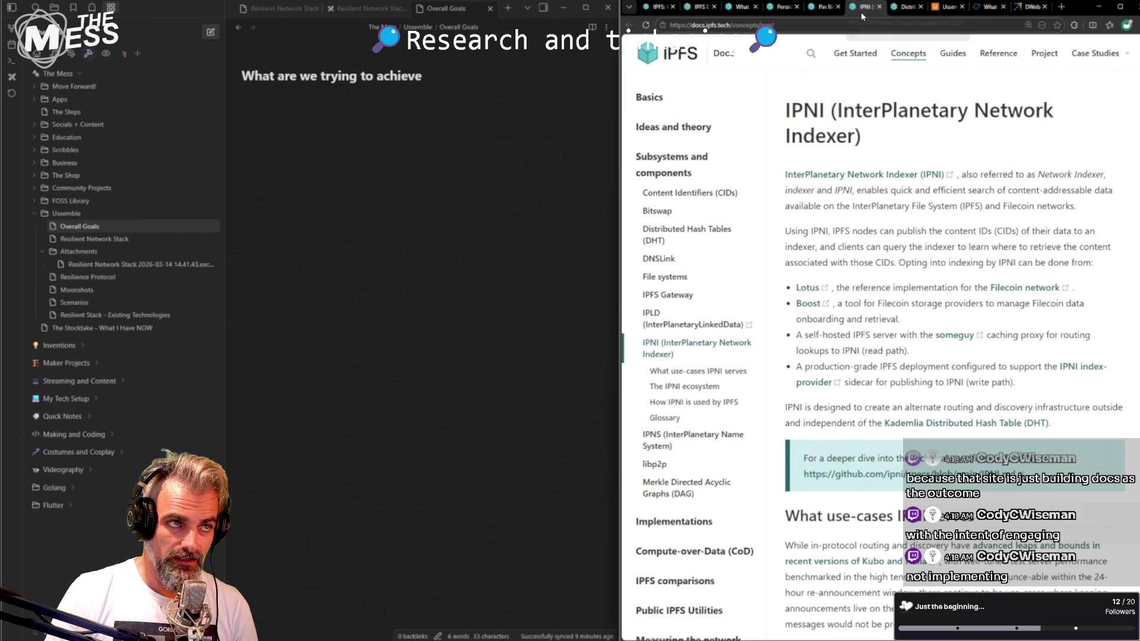
left_click(543, 128)
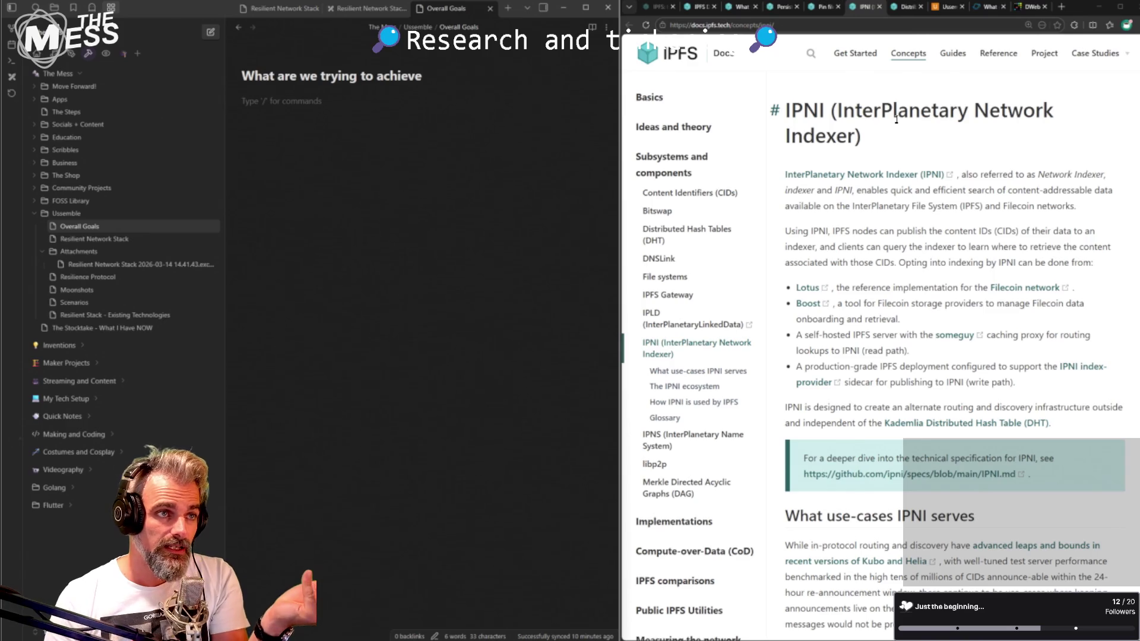
- Revisit the Ussemble landing page hero text, then return to the IPFS Kademlia documentation
left_click(947, 9)
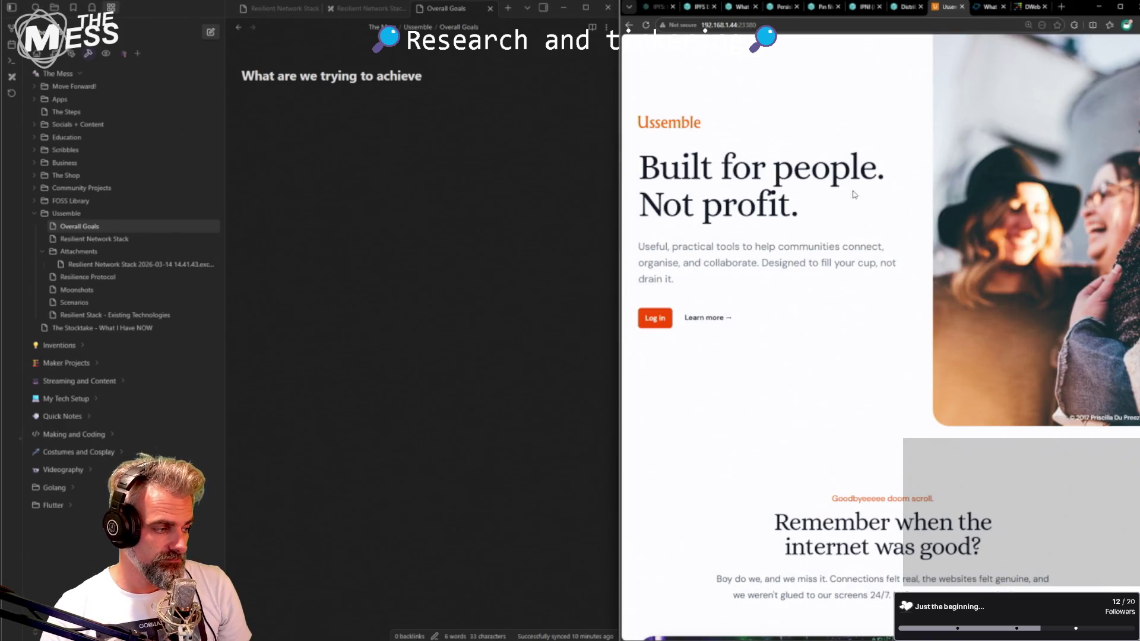
left_click_drag(706, 181, 796, 273)
left_click(780, 235)
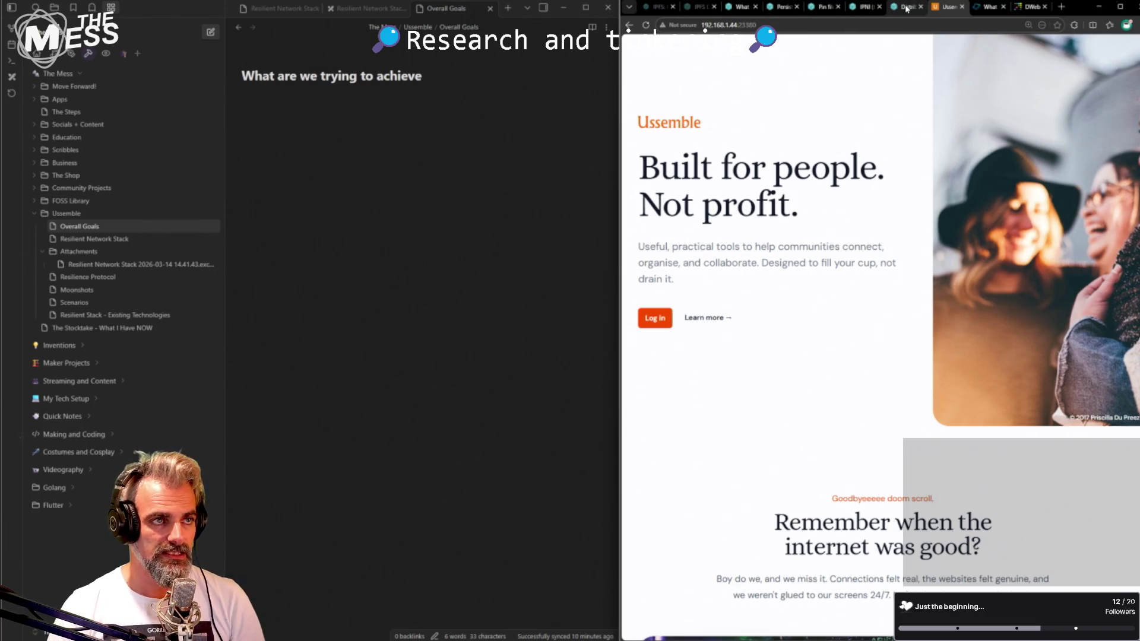
left_click(869, 7)
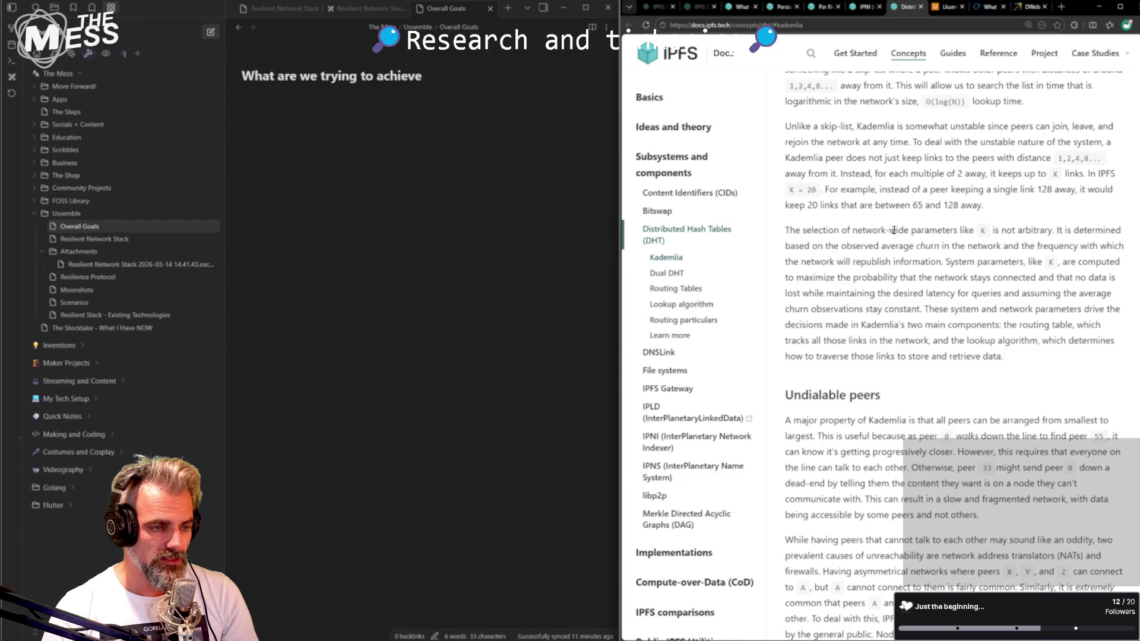
- Glance through the Resilient Network Stack tabs, then open 'Resilient Stack - Existing Technologies' in a new Obsidian tab
left_click(435, 203)
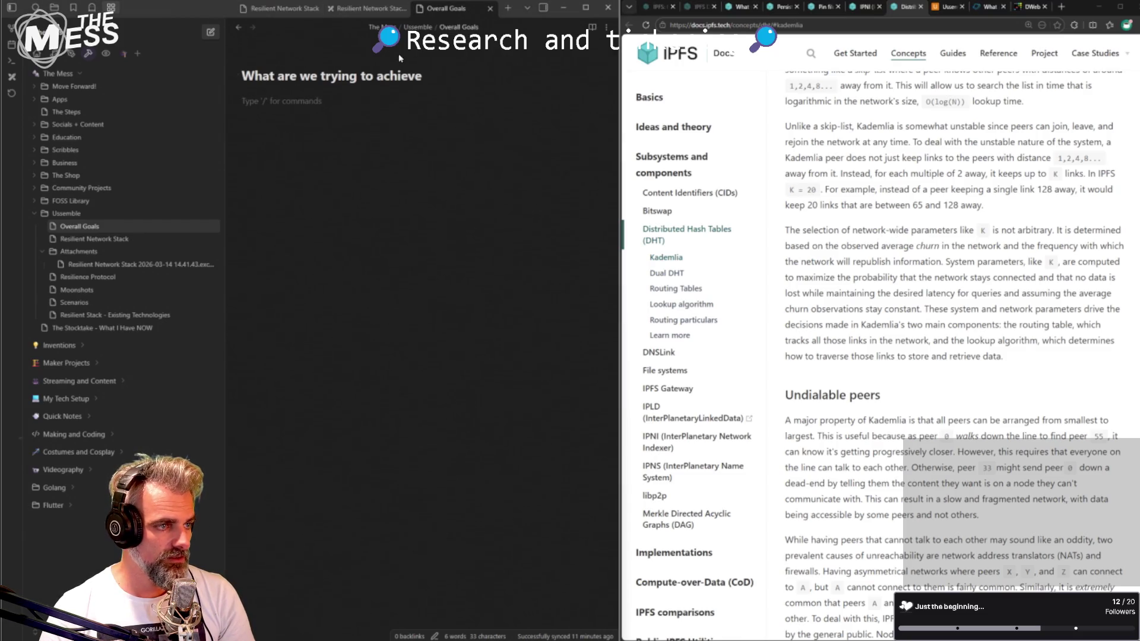
left_click(365, 7)
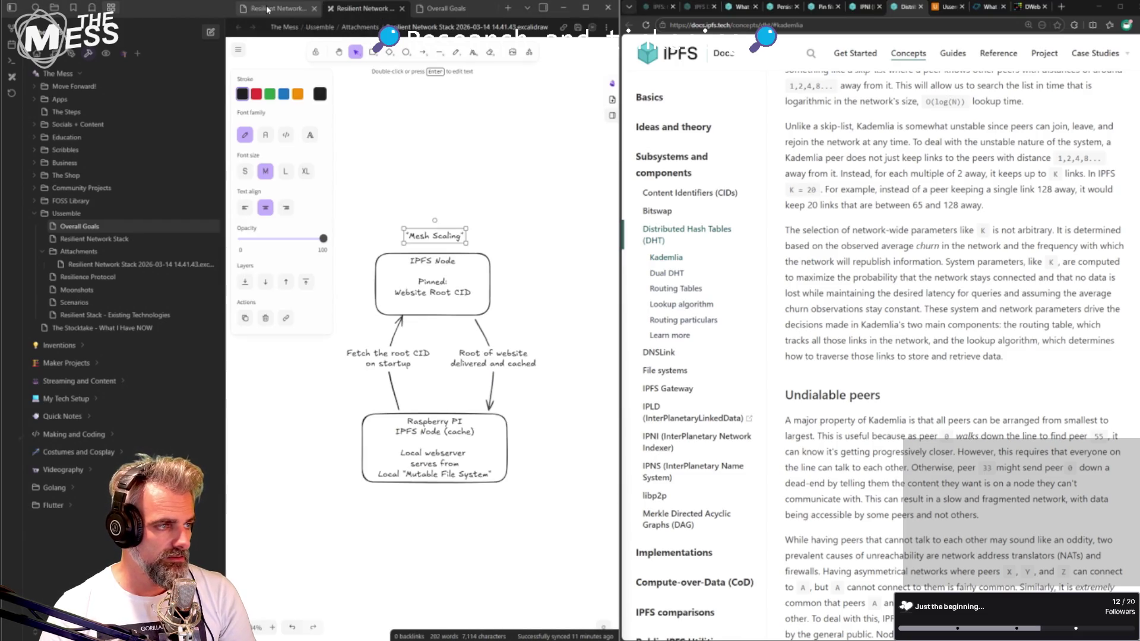
left_click(267, 9)
left_click(365, 8)
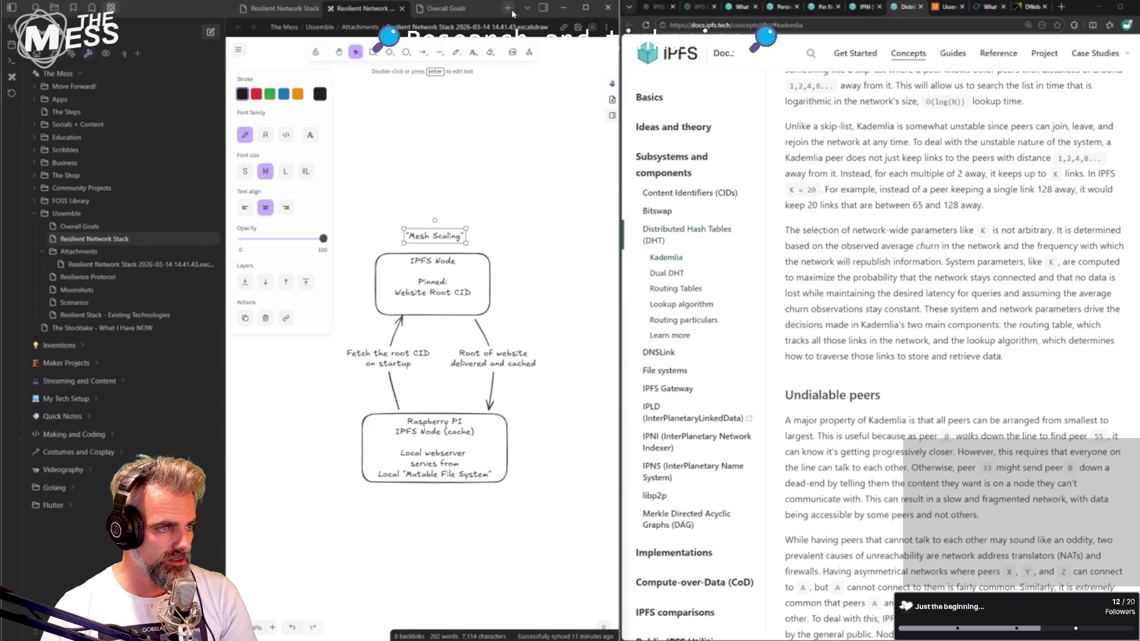
left_click(508, 8)
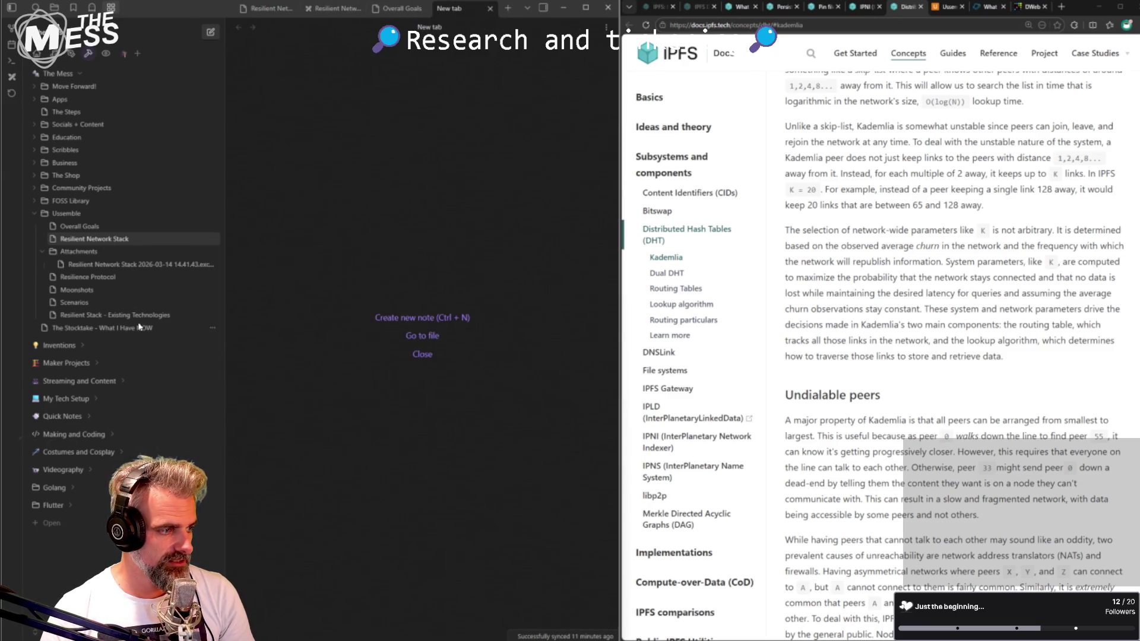
left_click(114, 316)
scroll(363, 241, "down", 3)
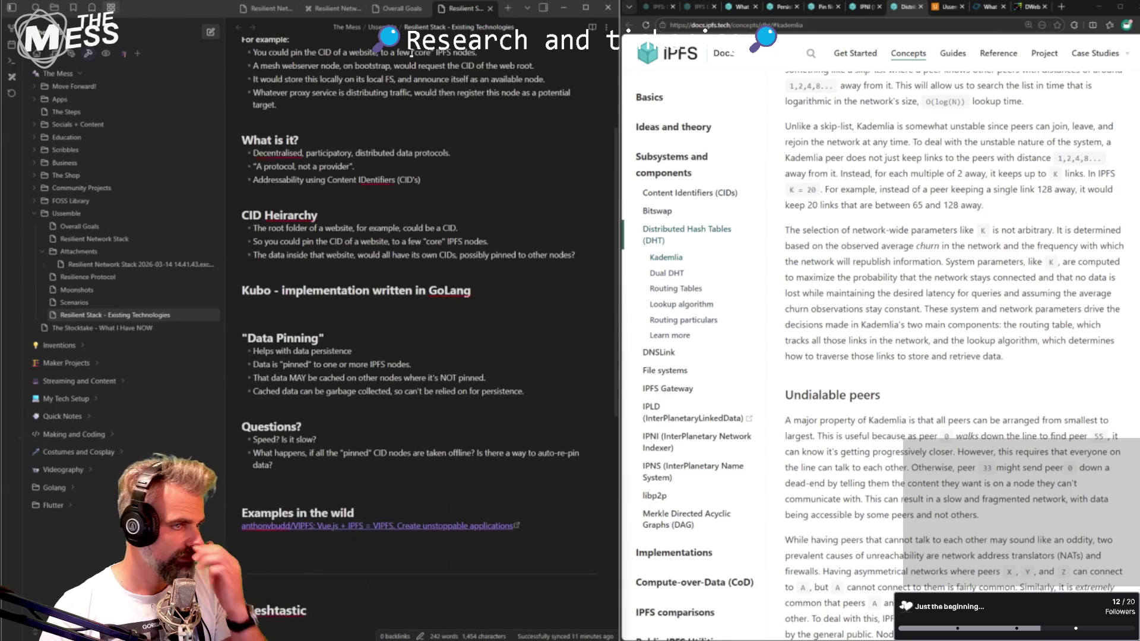
- Review the Existing Technologies note's IPFS and Kubo sections, then switch back to Overall Goals
left_click(334, 9)
left_click(267, 9)
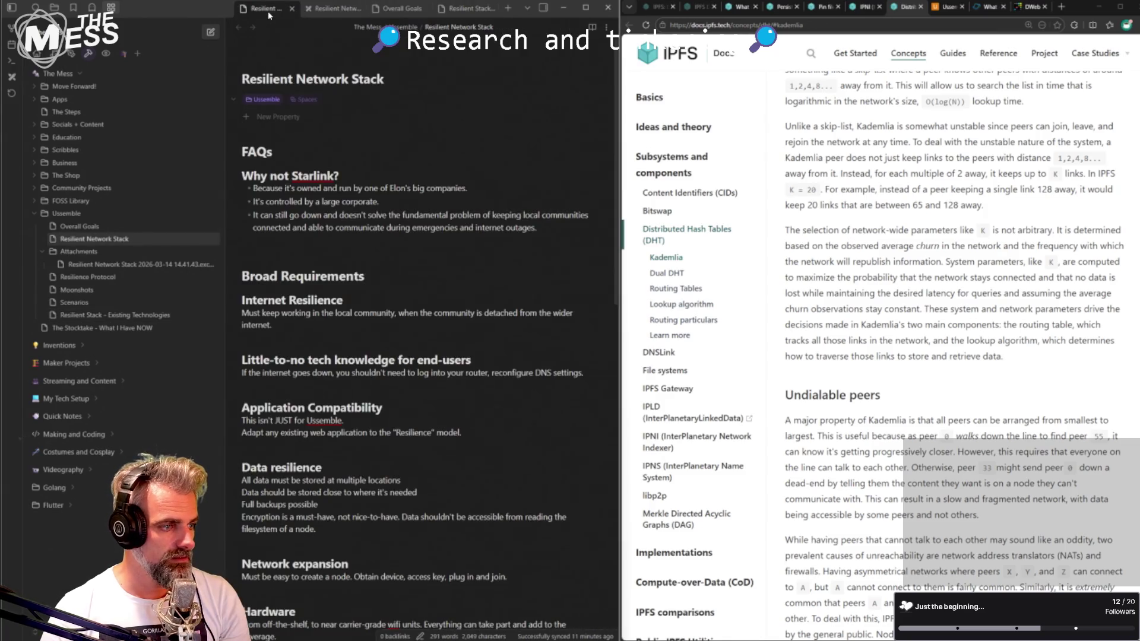
left_click(458, 9)
scroll(348, 201, "up", 3)
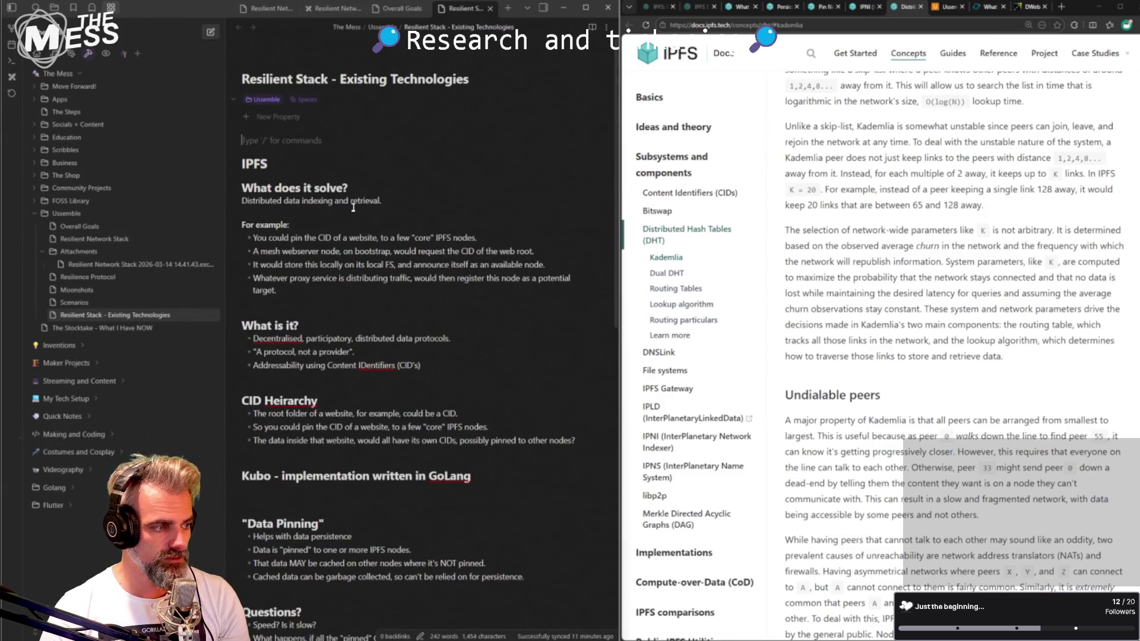
scroll(353, 207, "down", 3)
scroll(354, 232, "up", 2)
scroll(357, 260, "up", 1)
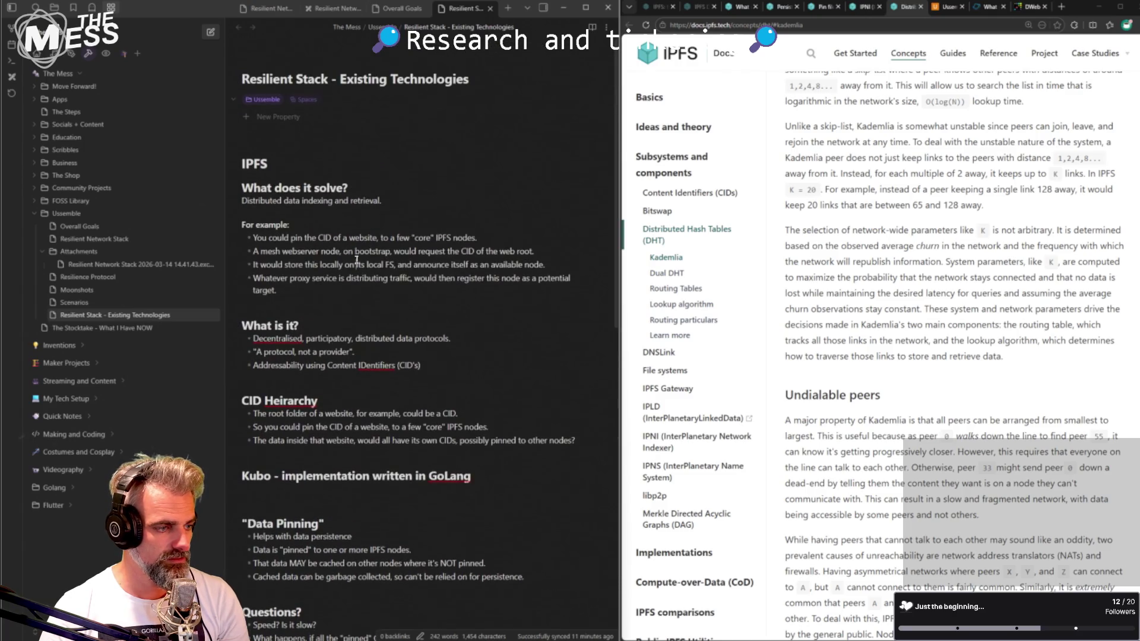
scroll(345, 302, "down", 3)
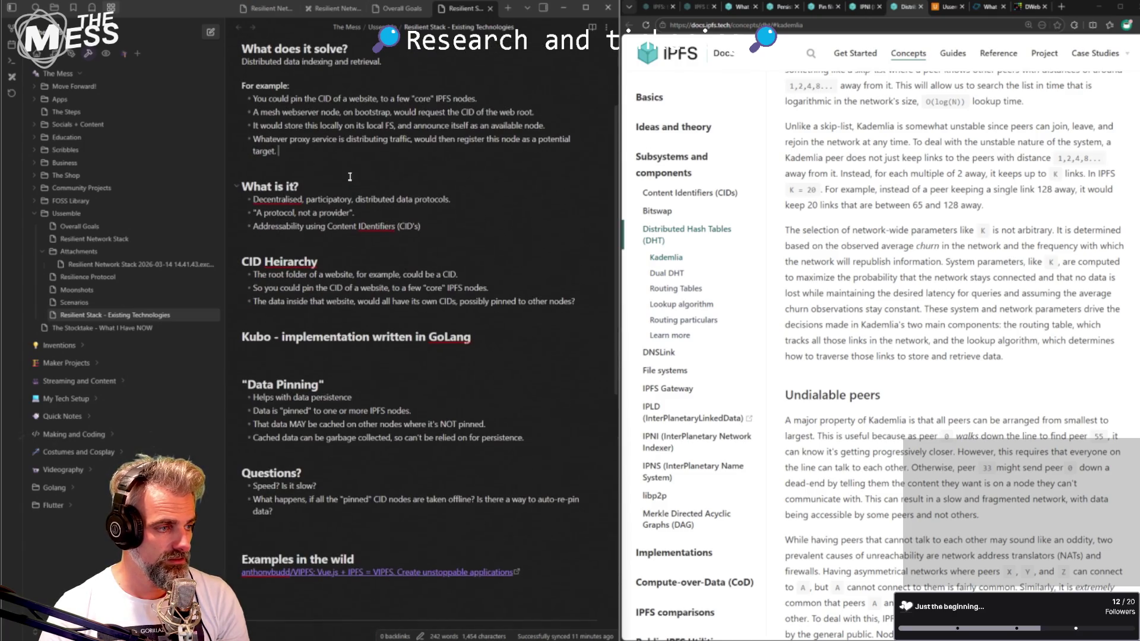
scroll(343, 159, "up", 1)
scroll(346, 164, "up", 1)
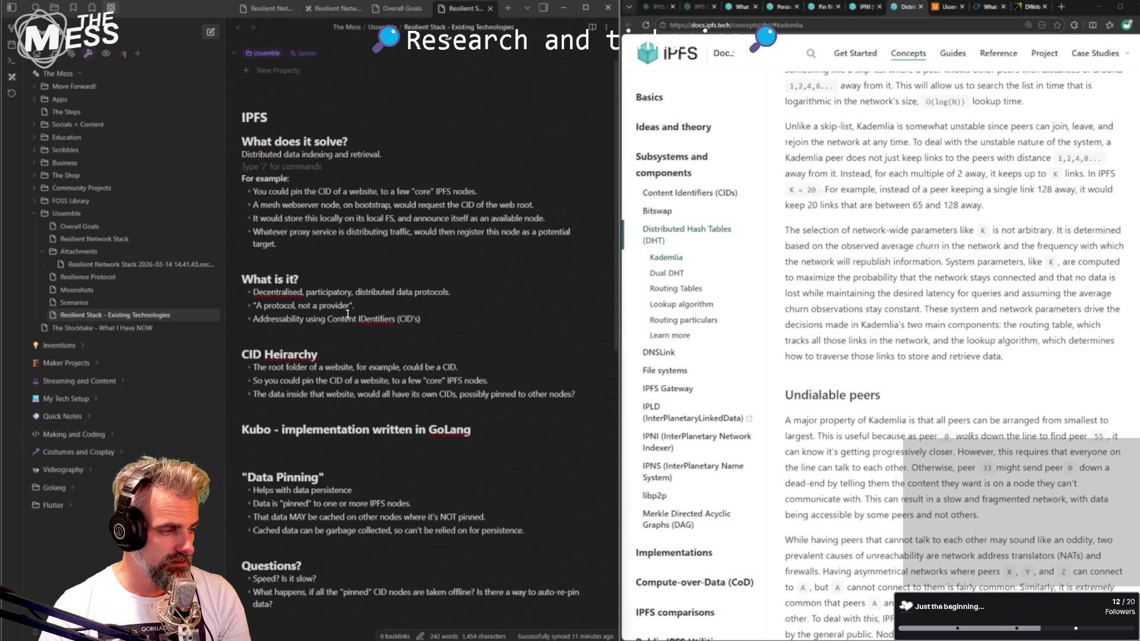
scroll(347, 312, "down", 1)
left_click(374, 352)
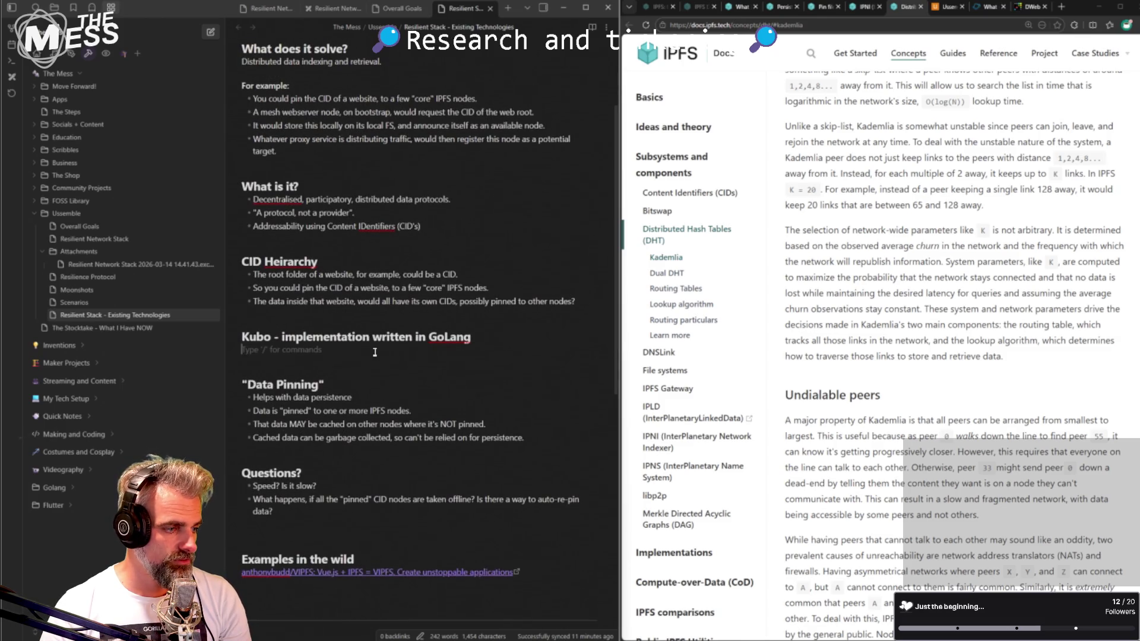
left_click(377, 291)
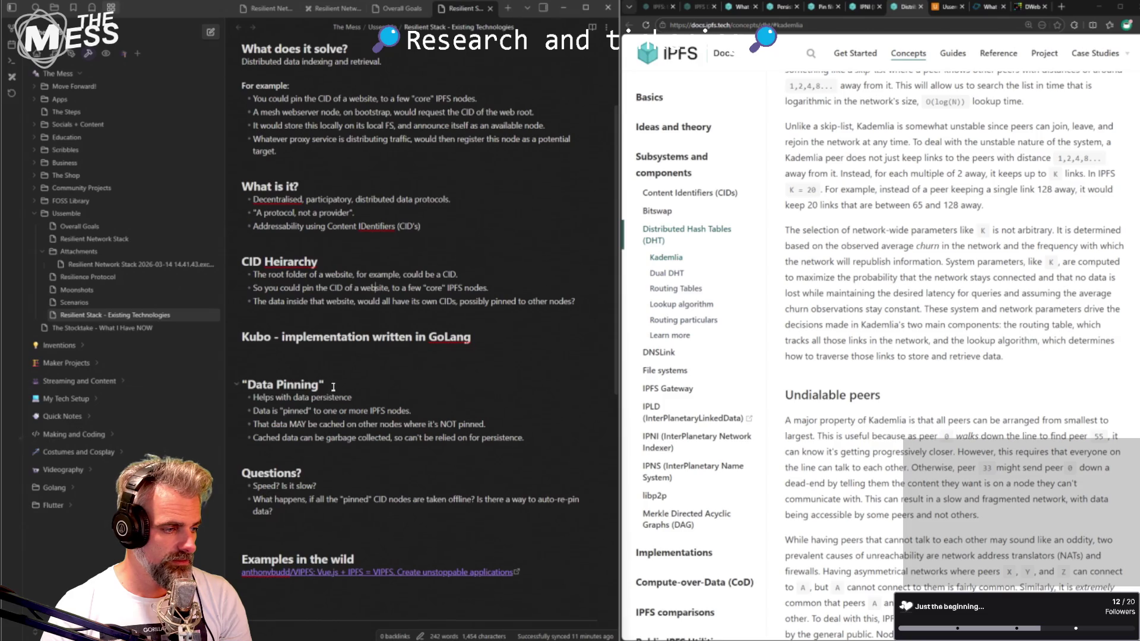
scroll(327, 201, "up", 3)
scroll(327, 201, "up", 1)
left_click(397, 9)
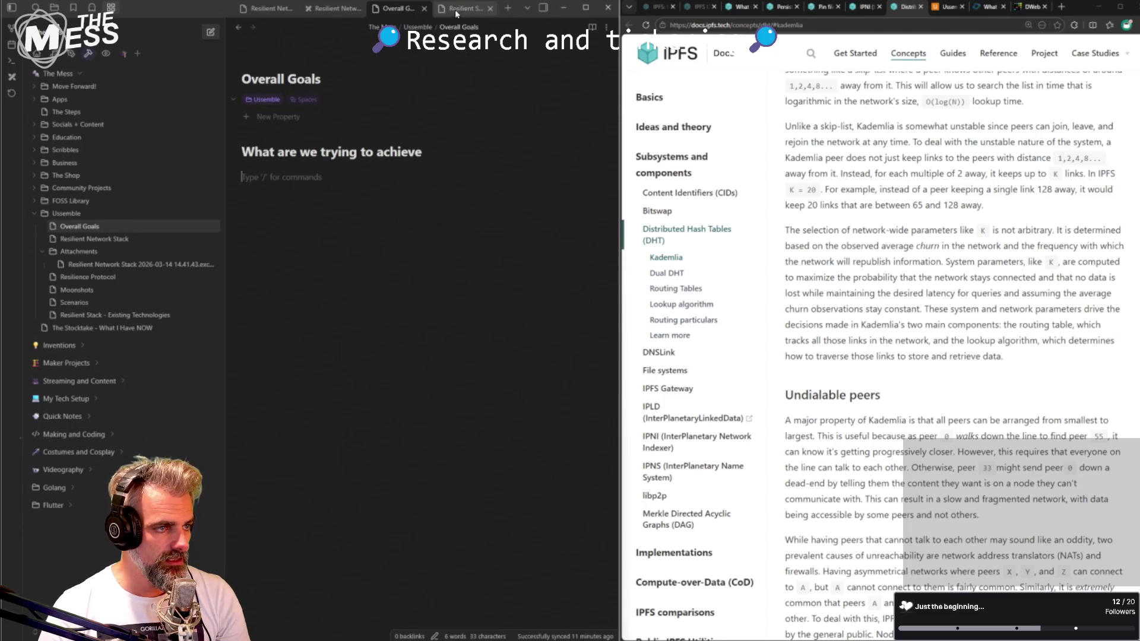
- Return to the Existing Technologies note and copy the getdweb.net mission page address from the browser
left_click(463, 9)
left_click(424, 9)
left_click(342, 10)
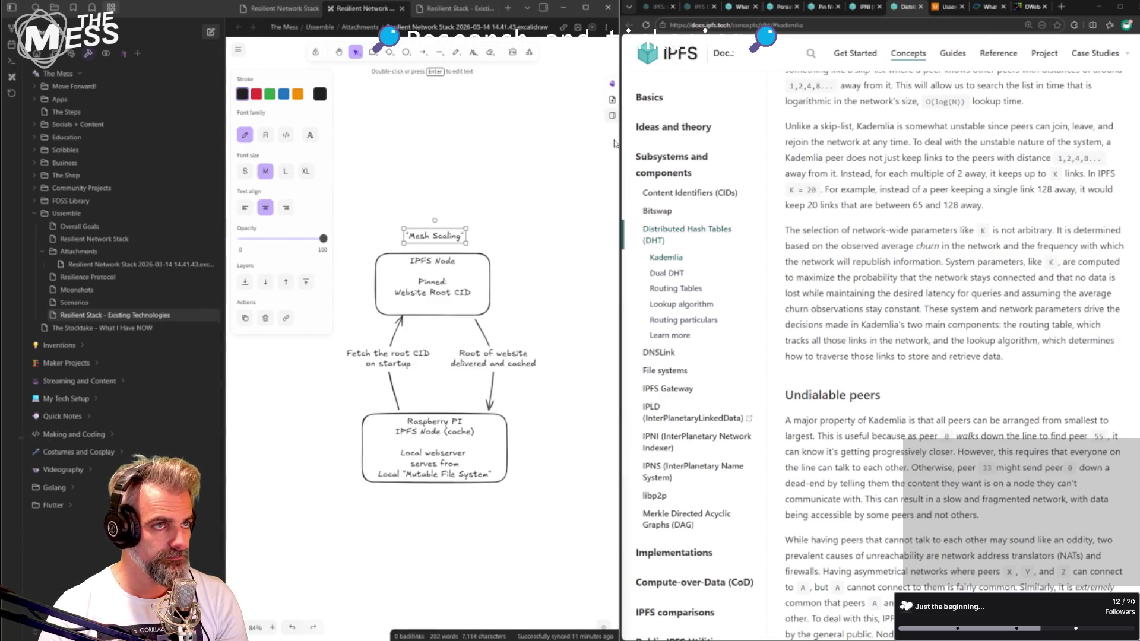
left_click(992, 8)
scroll(921, 144, "up", 5)
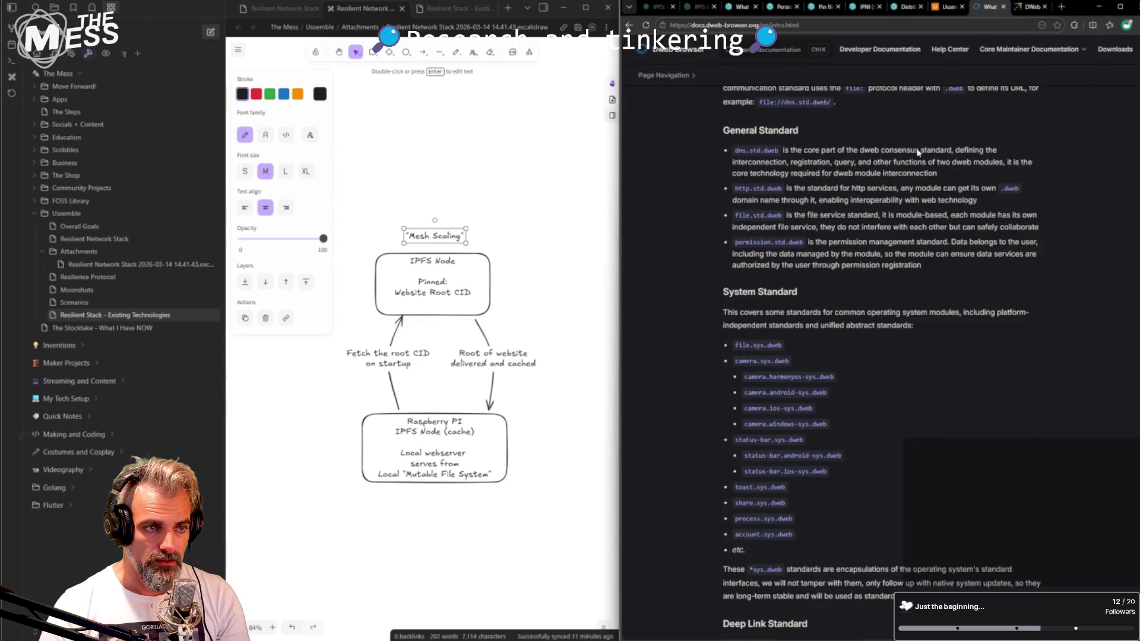
scroll(920, 144, "up", 2)
left_click(1005, 7)
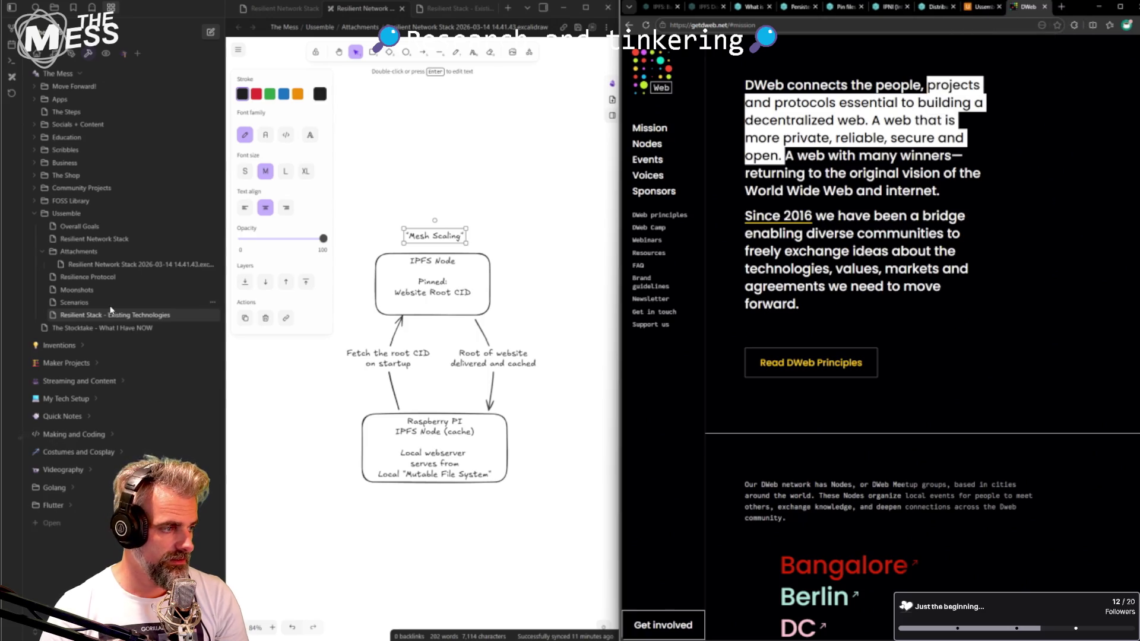
key("ctrl+l")
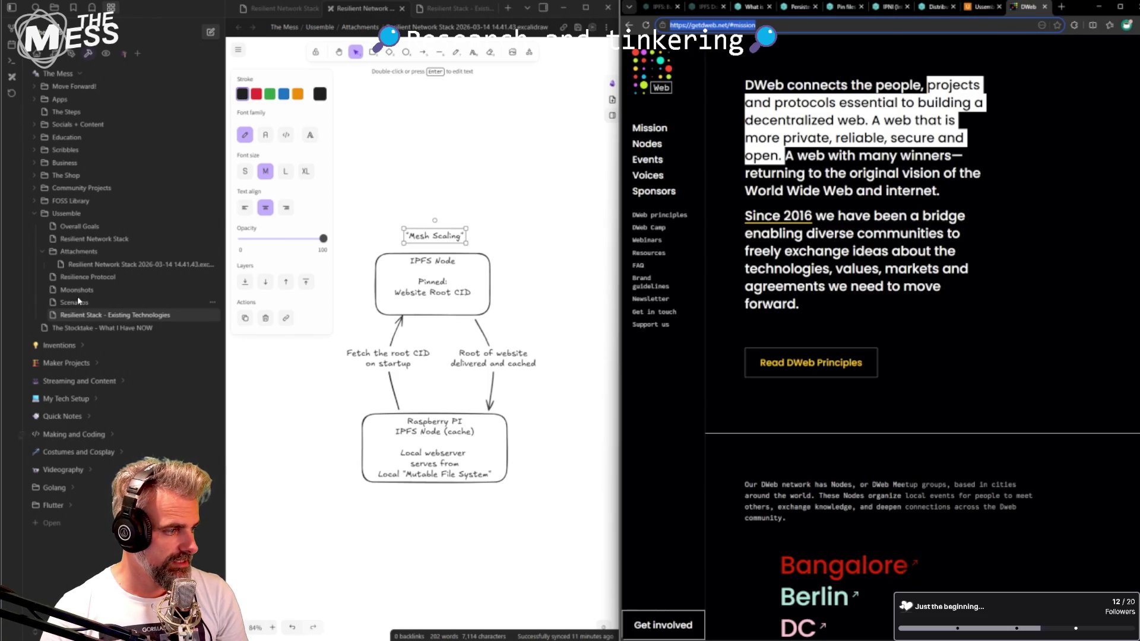
- Open the FOSS Library collection listing CephFS, IPFS, Meshtastic, Reticulum and Yggdrasil
left_click(67, 201)
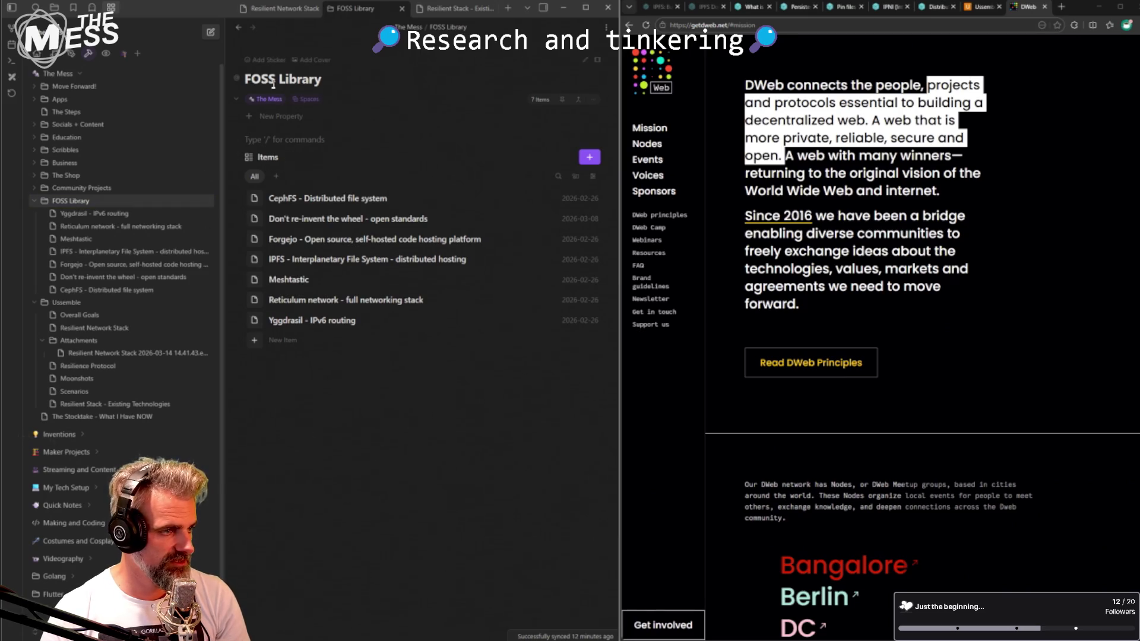
- Create a new note in the FOSS Library and paste the getdweb.net mission page link into it
left_click(588, 161)
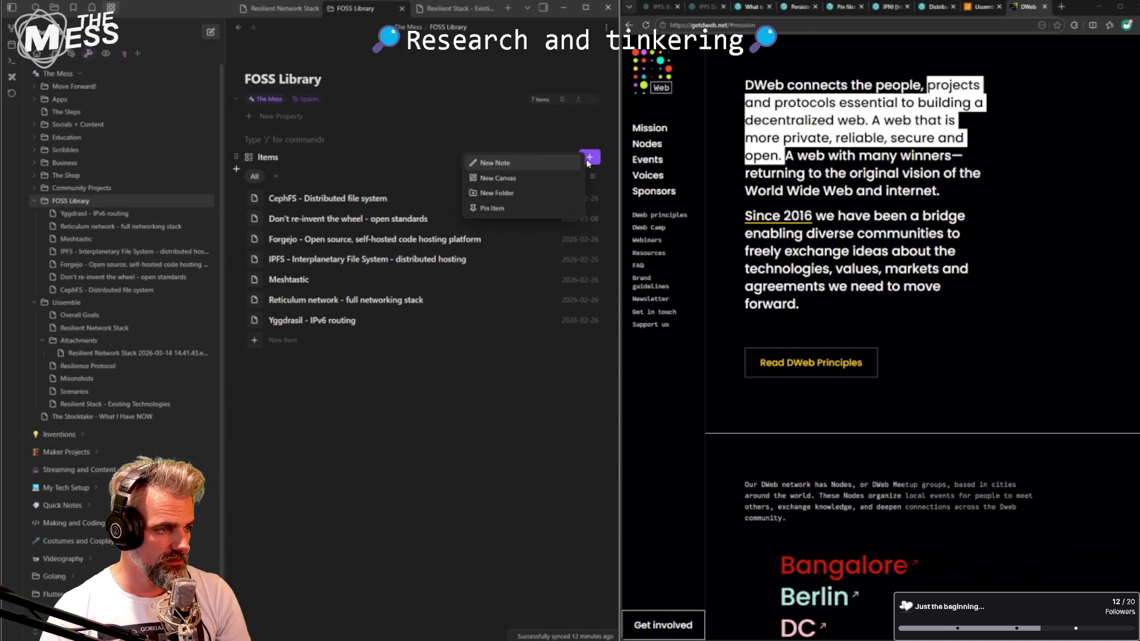
left_click(552, 164)
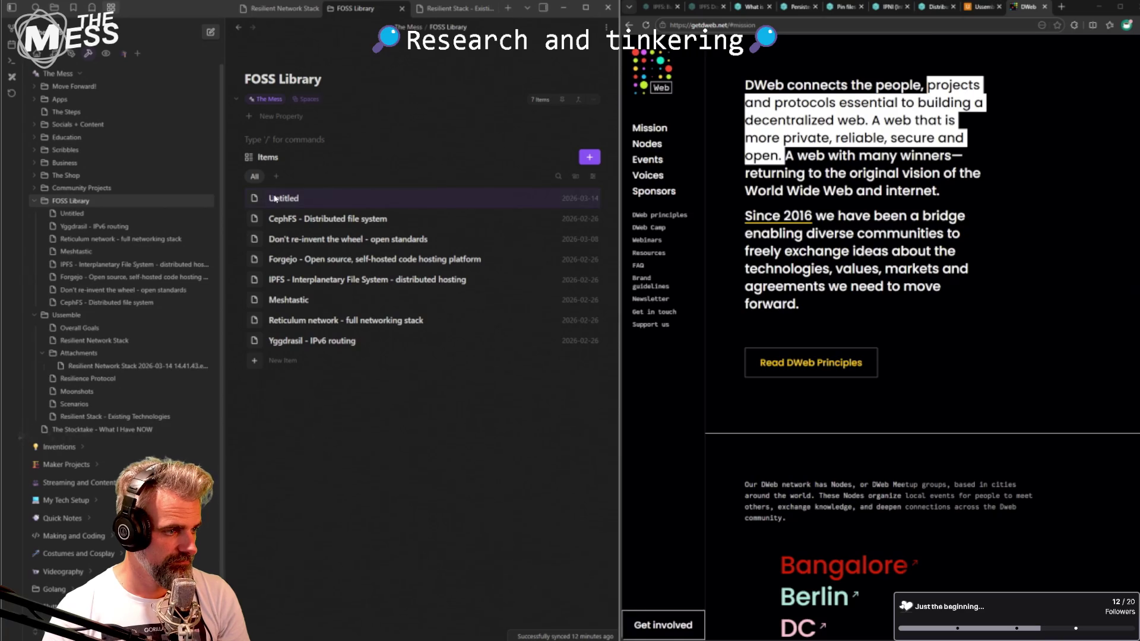
left_click(283, 198)
type("[DWeb](https://getdweb.net/#mission)")
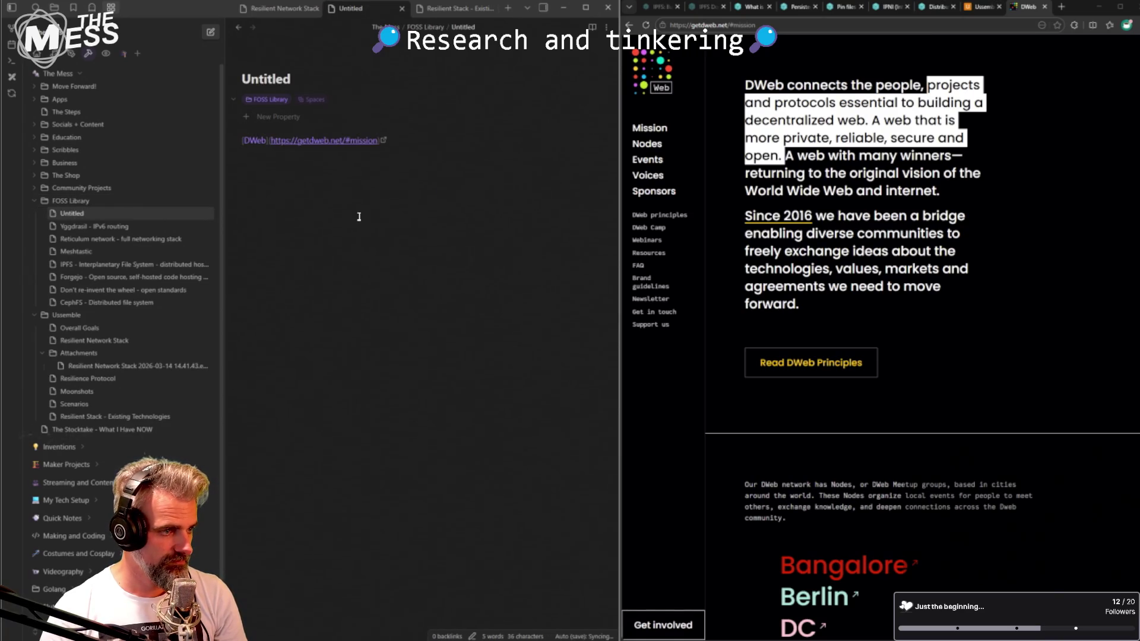
key("Return")
- Rename the note to 'DWeb' and close it
double_click(258, 79)
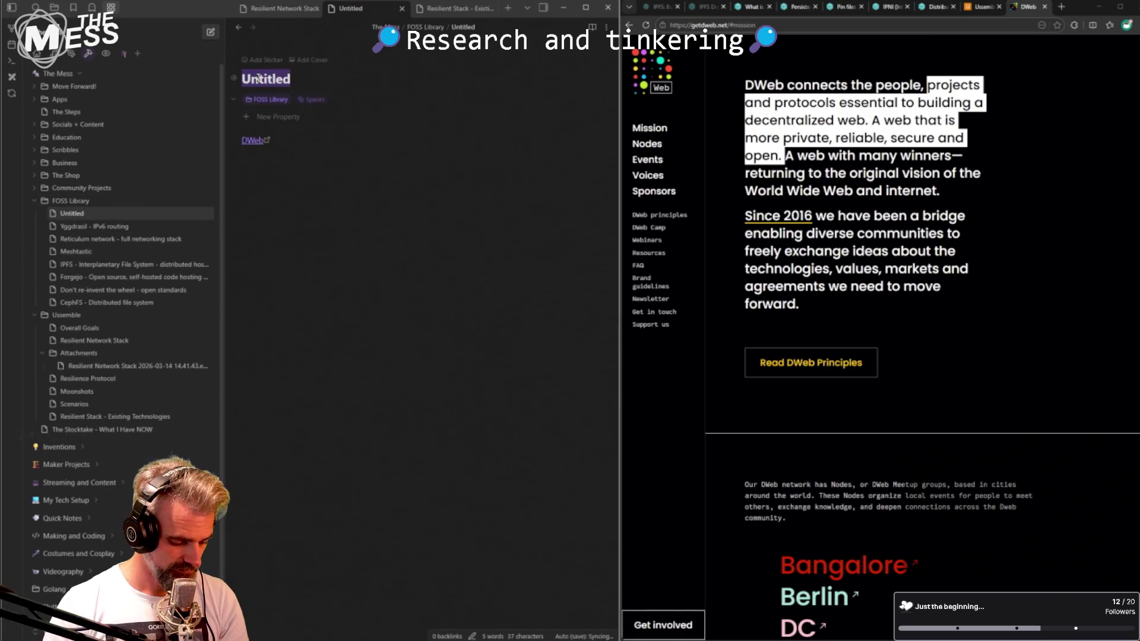
type("D")
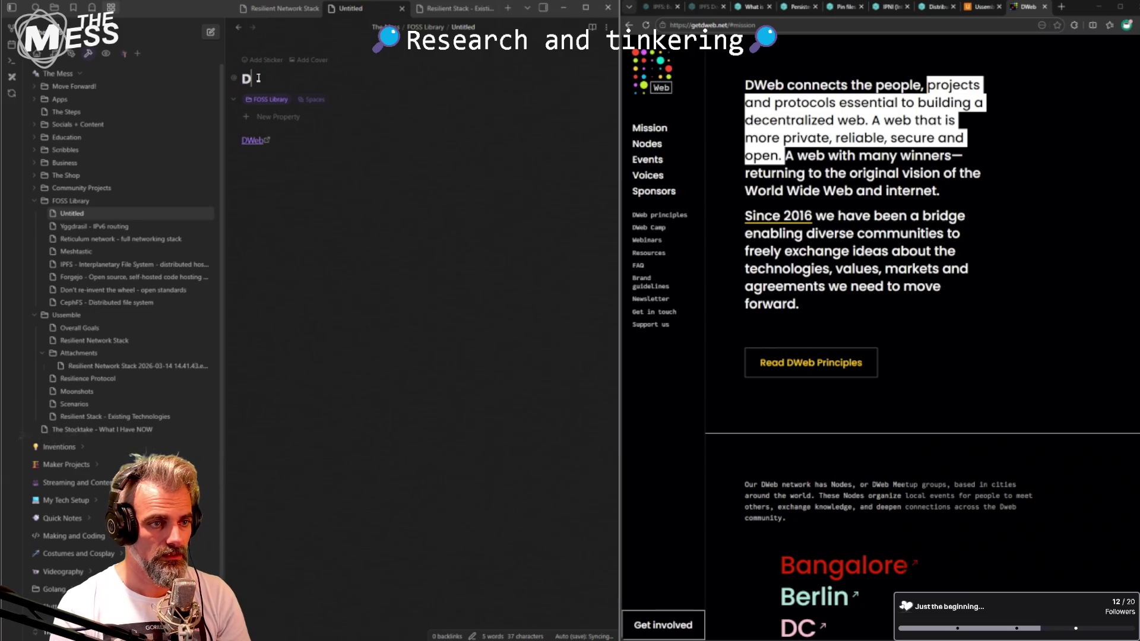
type("Web")
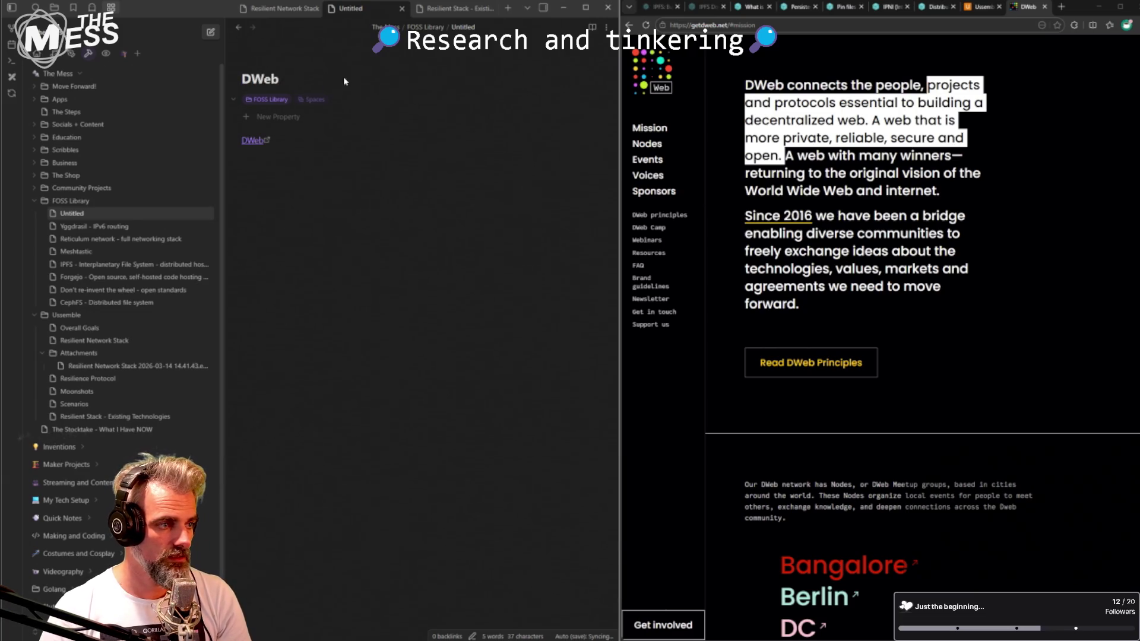
key("Return")
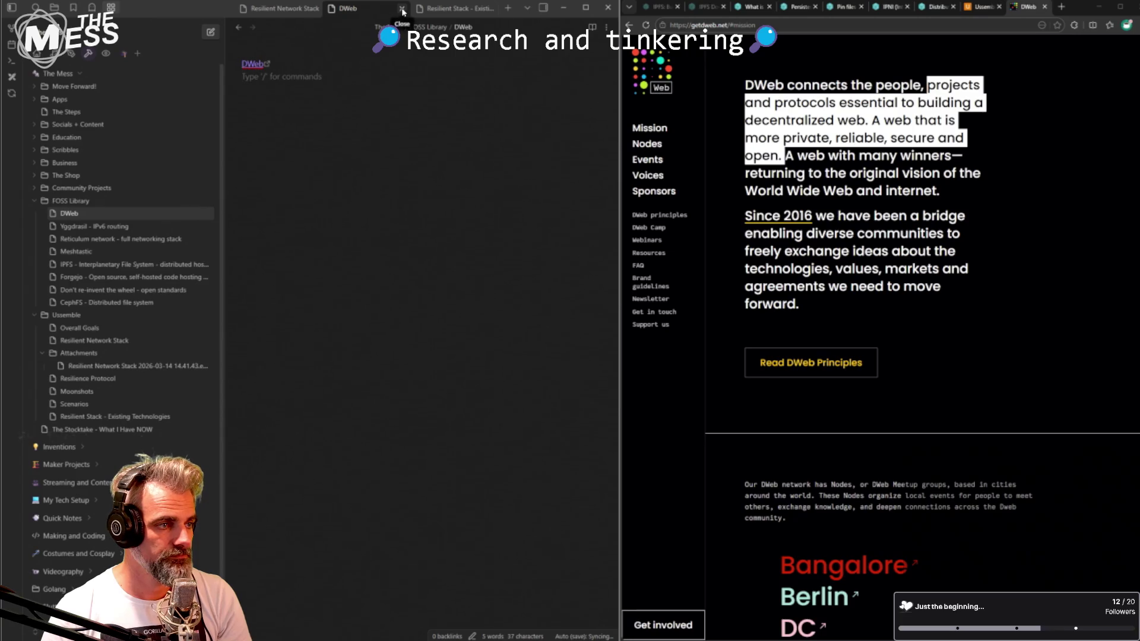
left_click(400, 8)
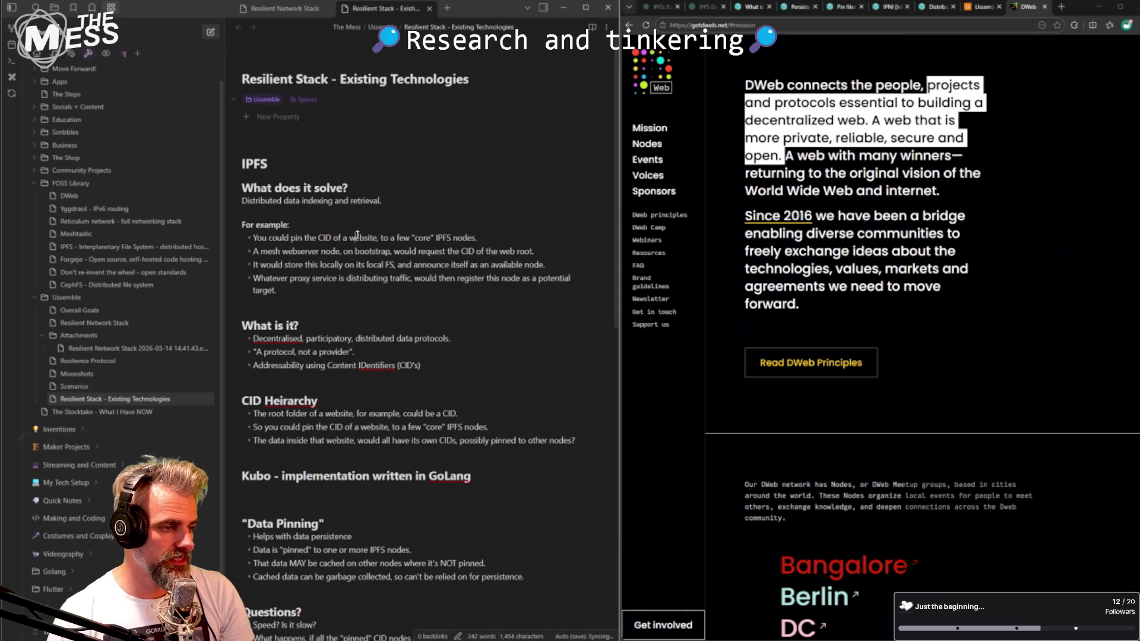
- Add the question 'Is this suitable in any way for database data hosting?' to the Questions list
left_click(373, 293)
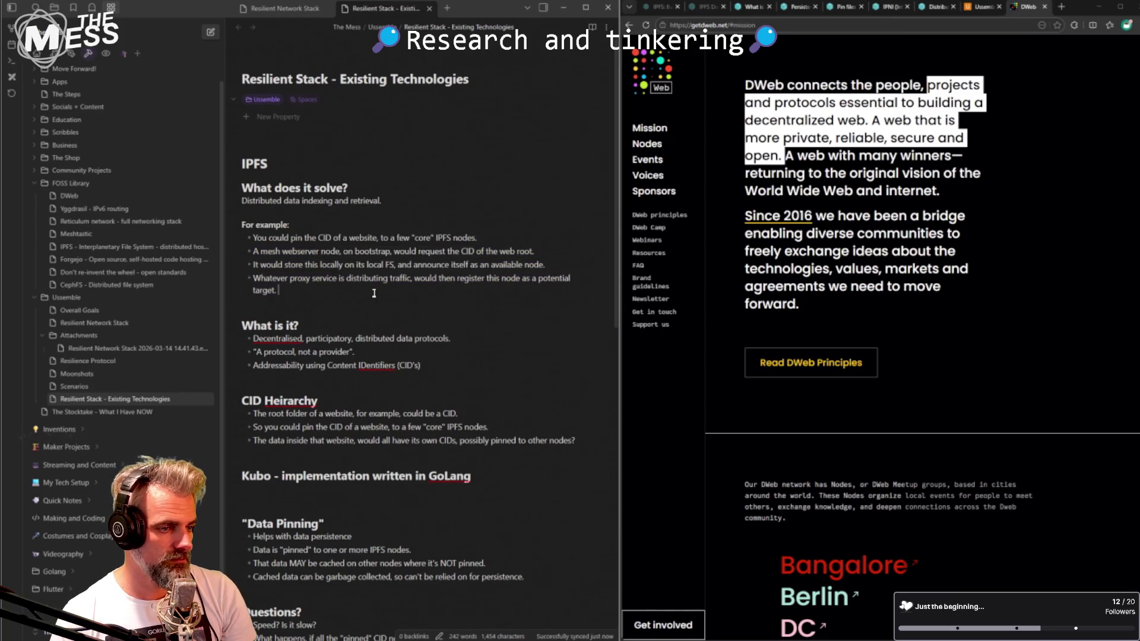
scroll(370, 293, "down", 2)
scroll(357, 302, "down", 3)
scroll(317, 329, "up", 1)
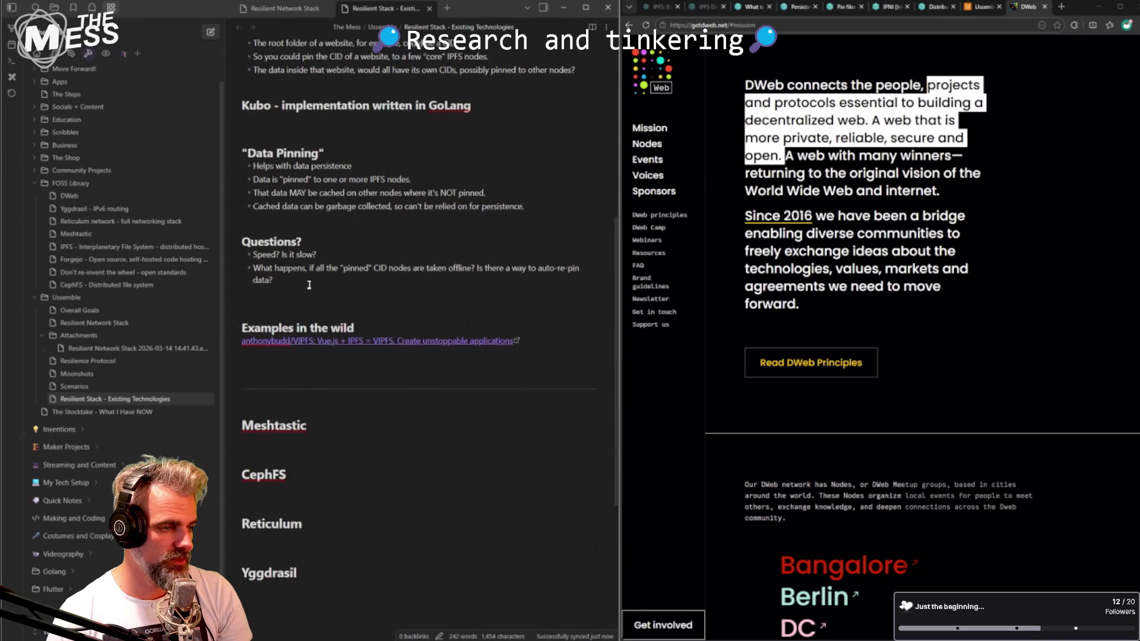
scroll(316, 327, "up", 3)
scroll(316, 327, "up", 1)
scroll(316, 326, "up", 2)
scroll(316, 328, "down", 3)
key("Return")
type("Is this suitable in any fo")
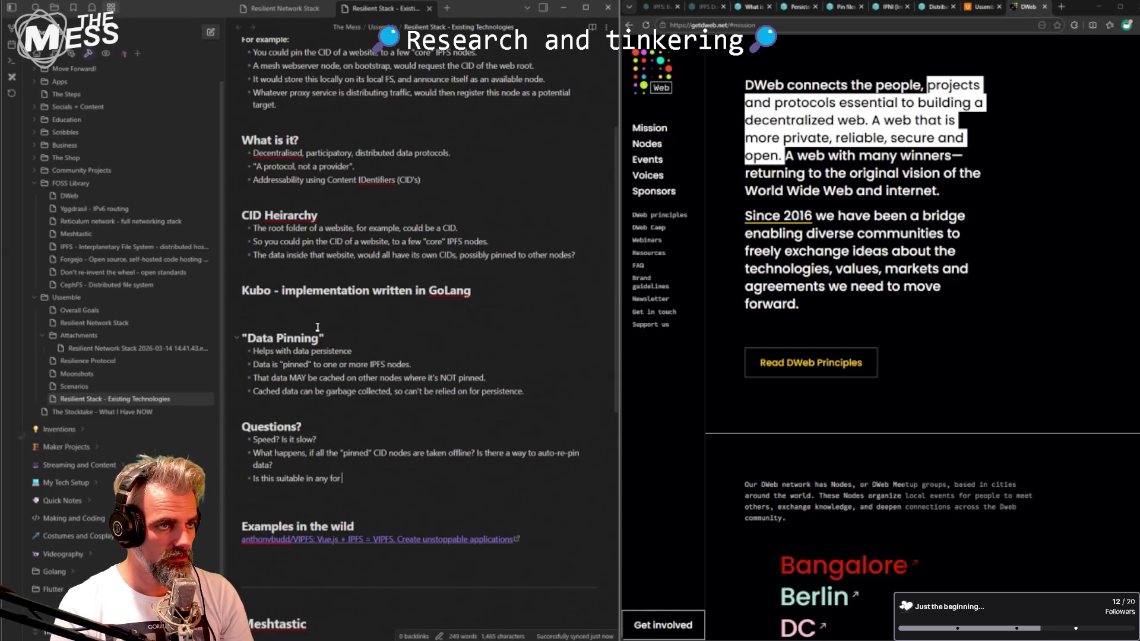
key("BackSpace")
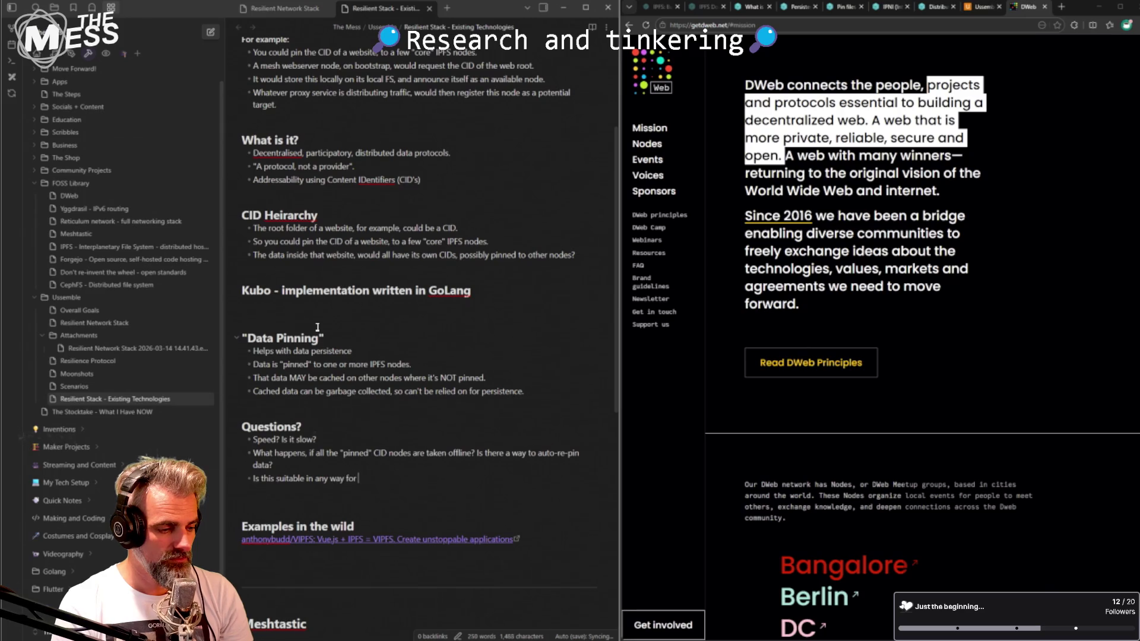
type("ting?")
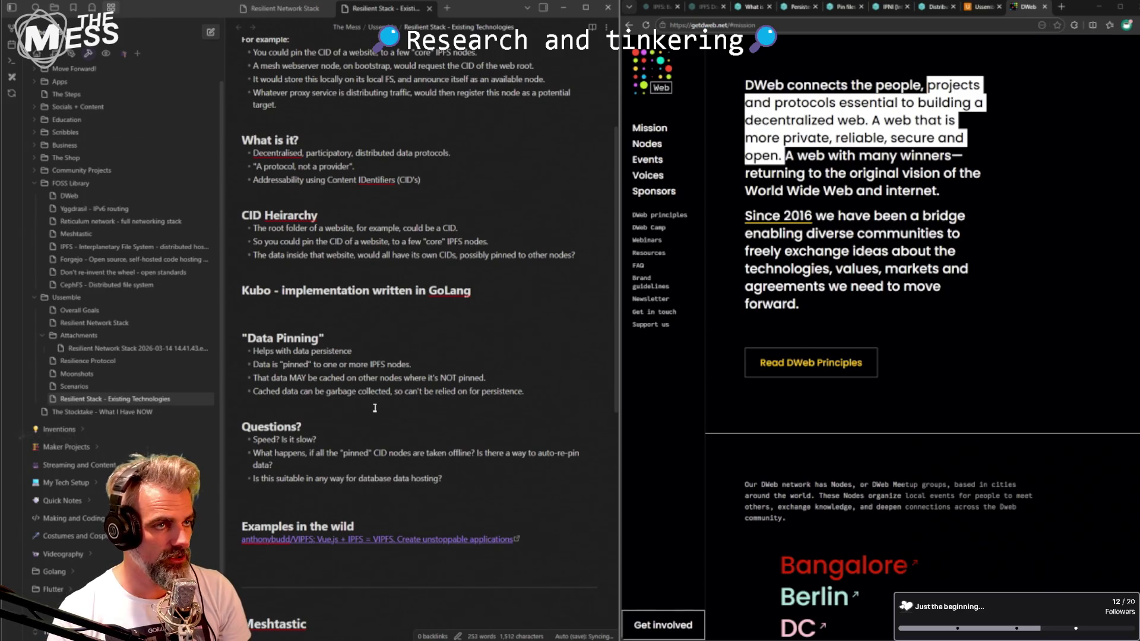
left_click(400, 423)
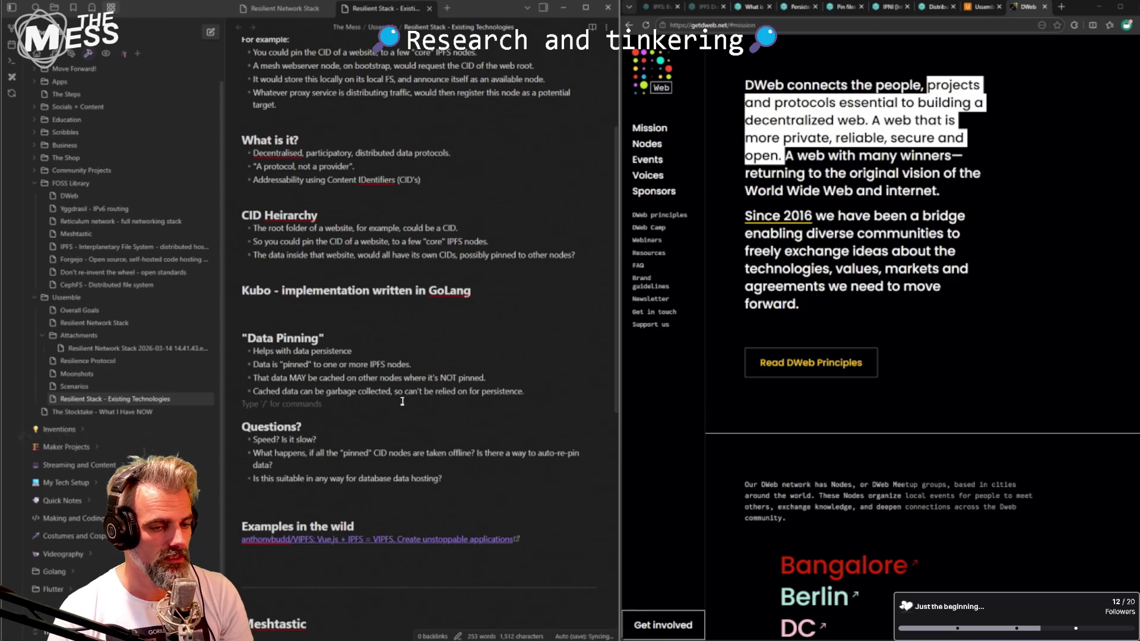
scroll(459, 368, "up", 1)
scroll(459, 368, "up", 1)
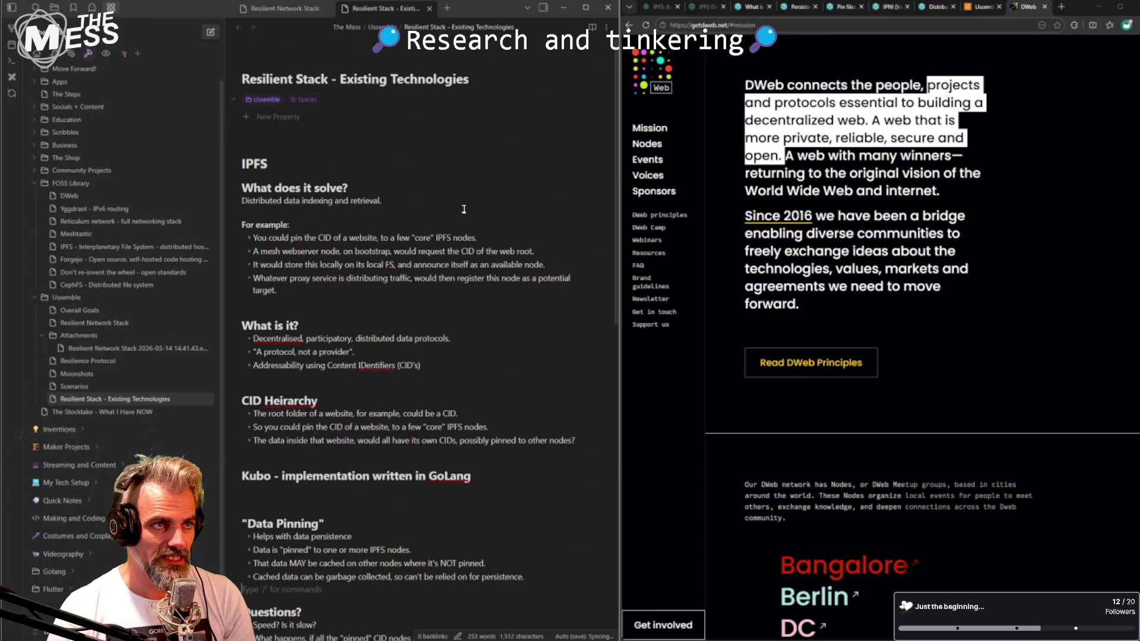
- Move up to the IPFS 'For example:' line above the What is it? heading
left_click(423, 329)
key("Up")
key("Up")
key("Up")
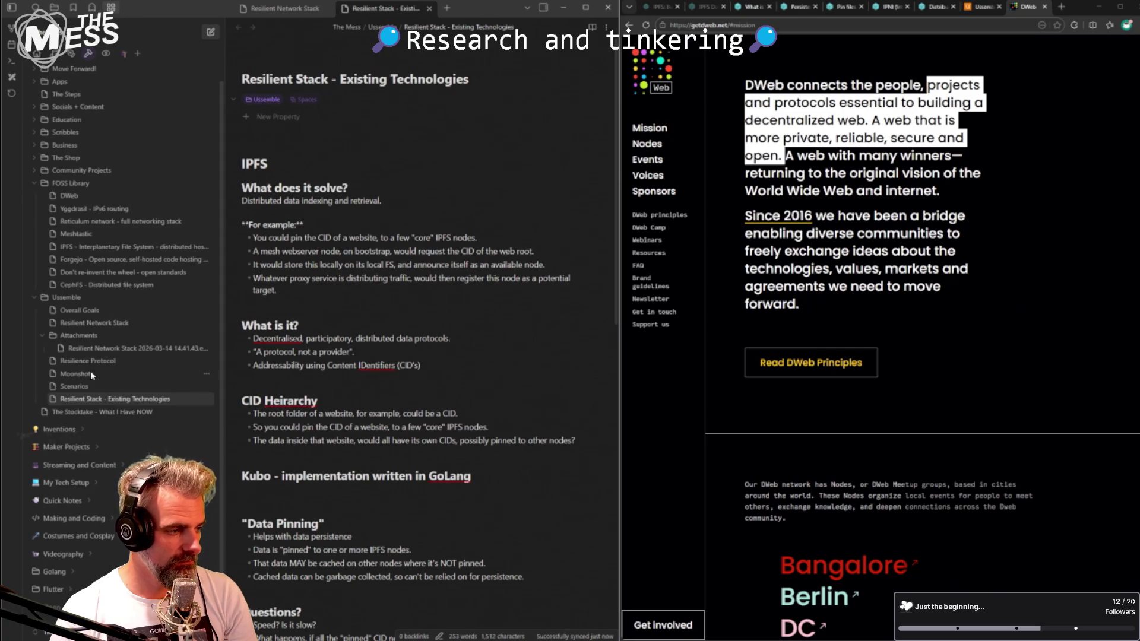
mouse_move(94, 323)
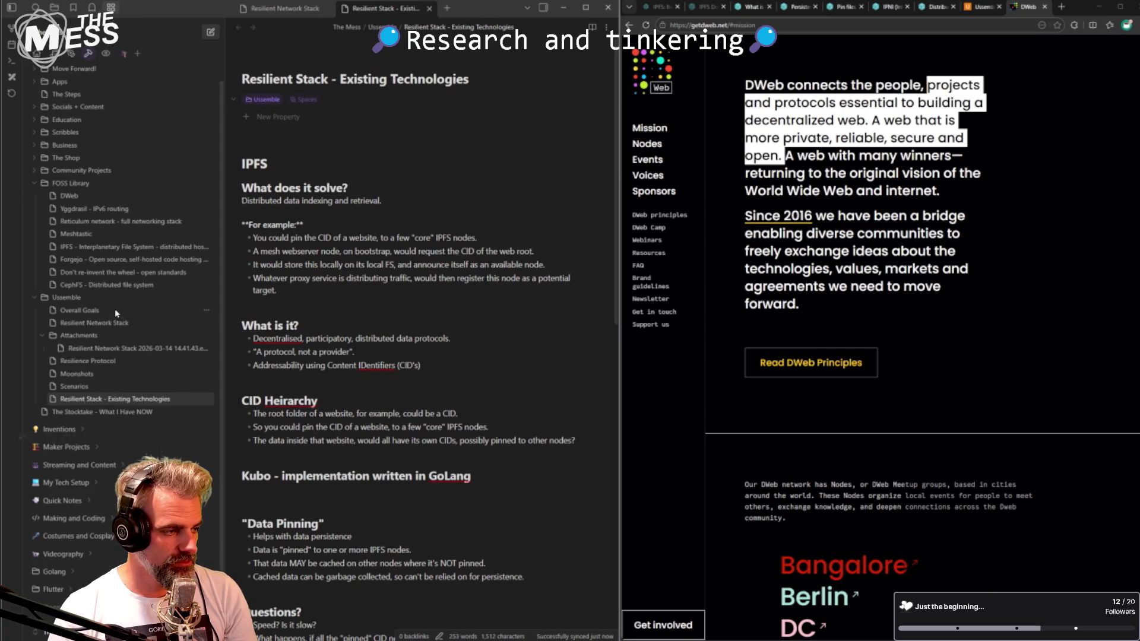
- Create an accidental Untitled note in the Ussemble folder, then delete it from the file list
key("ctrl+n")
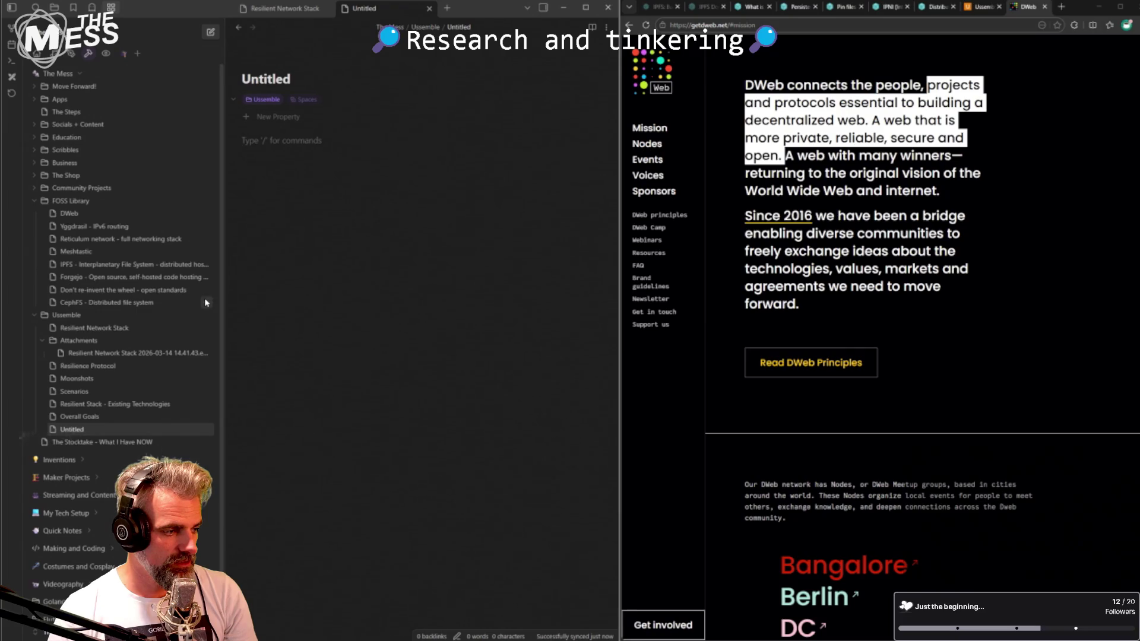
double_click(279, 76)
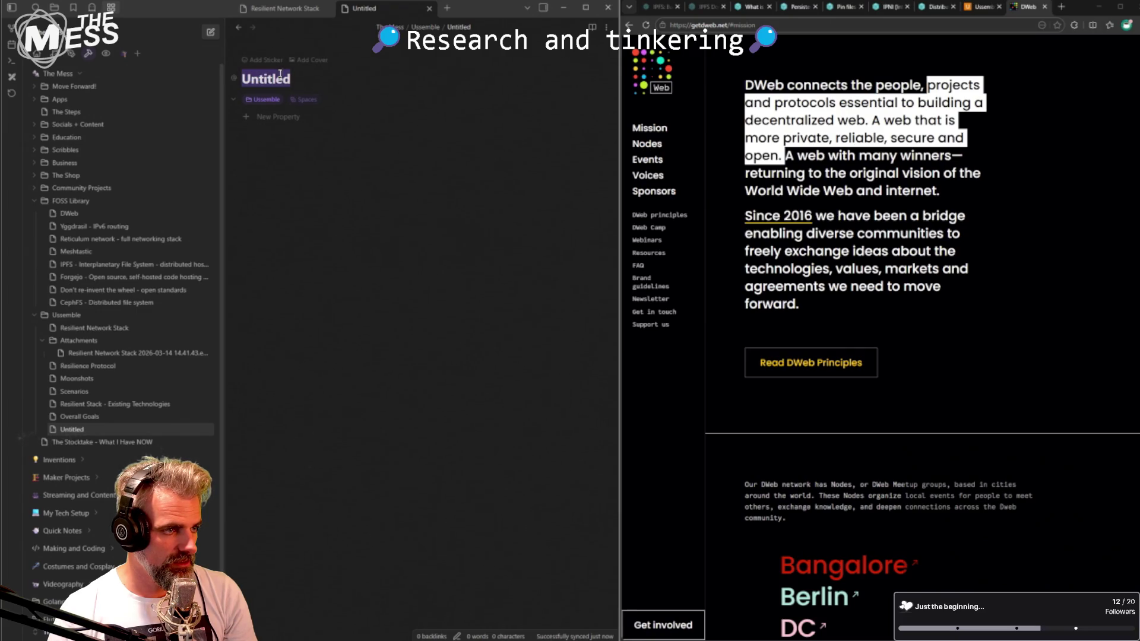
left_click(278, 9)
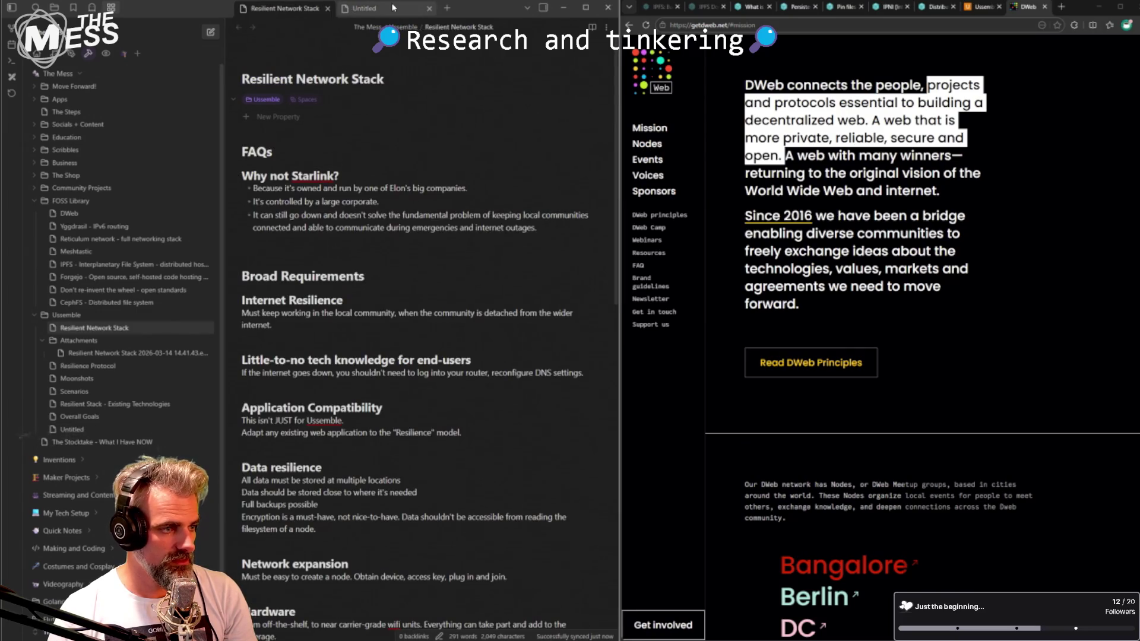
left_click(393, 7)
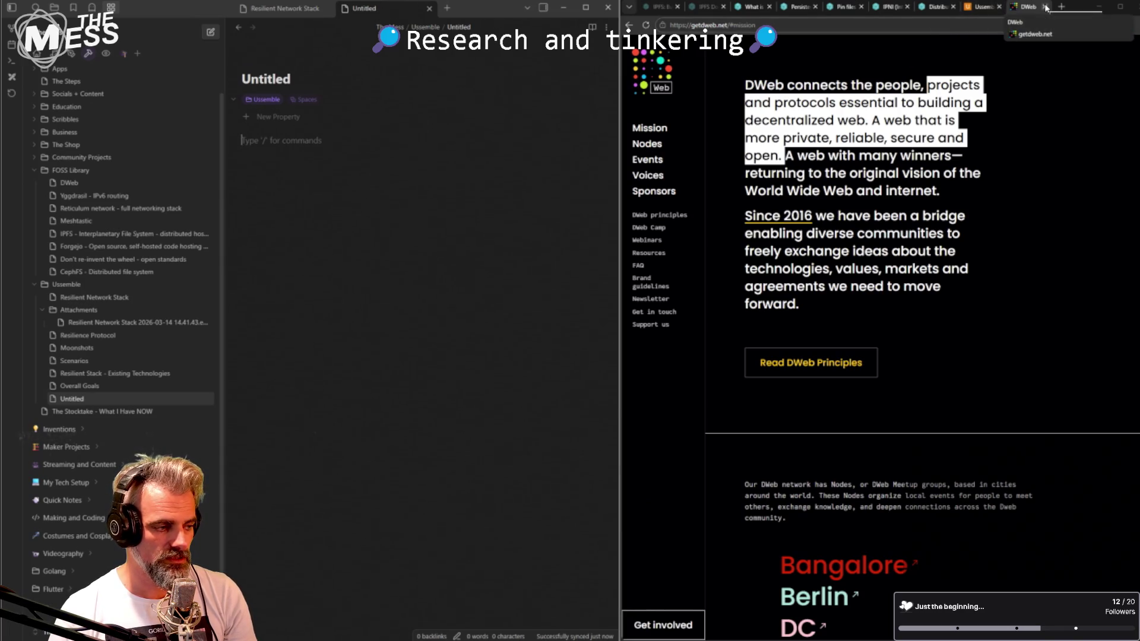
left_click(104, 376)
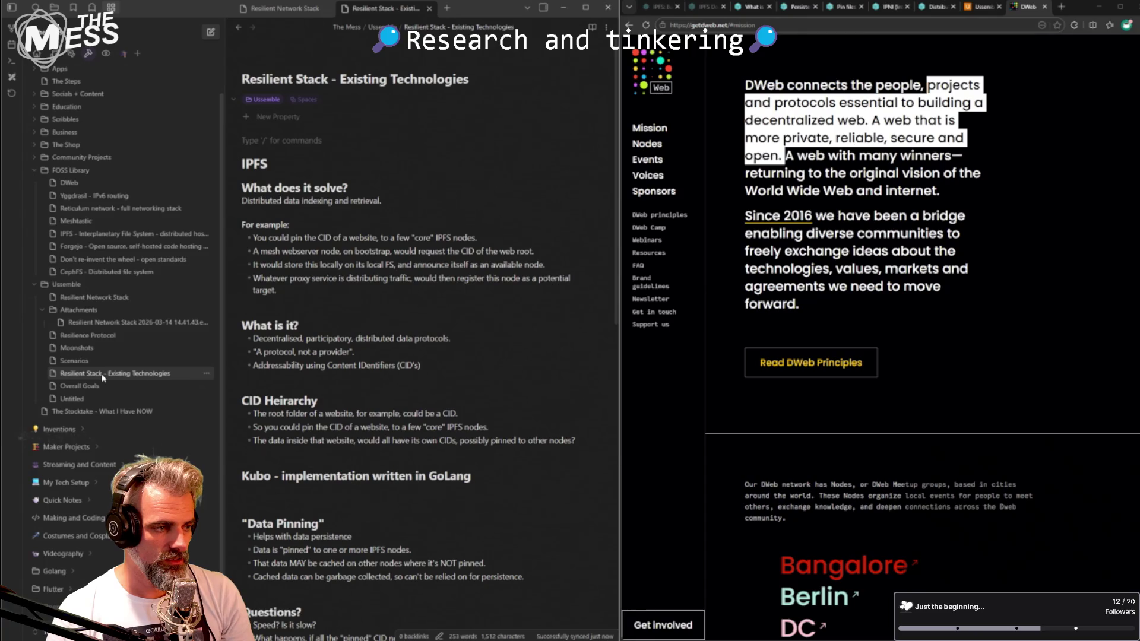
left_click(105, 399)
right_click(210, 399)
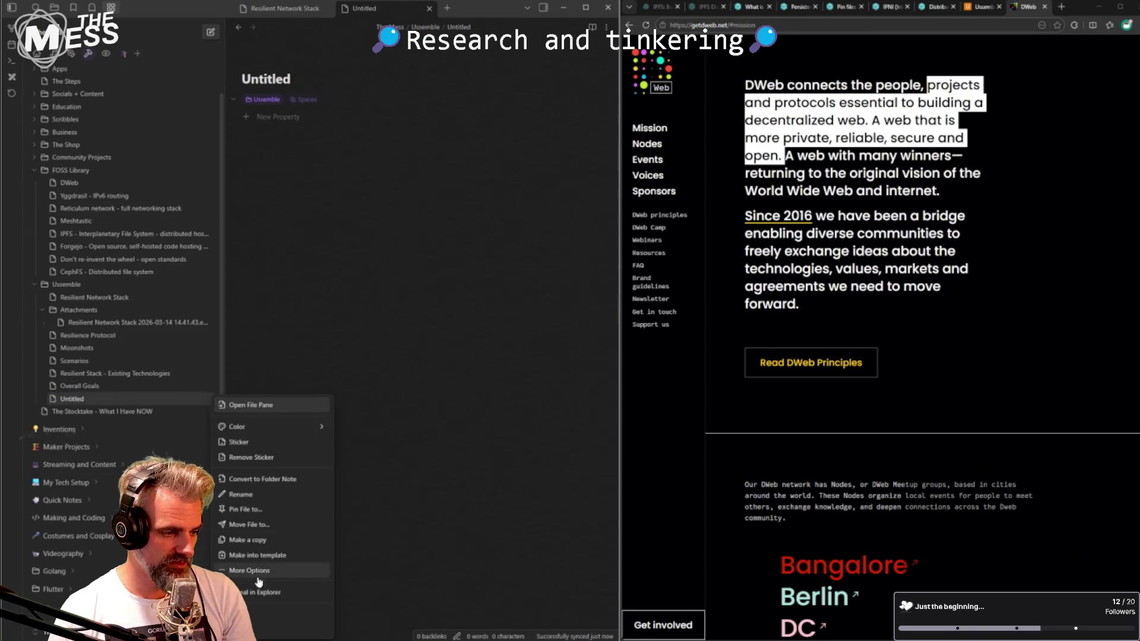
left_click(268, 615)
scroll(366, 336, "down", 5)
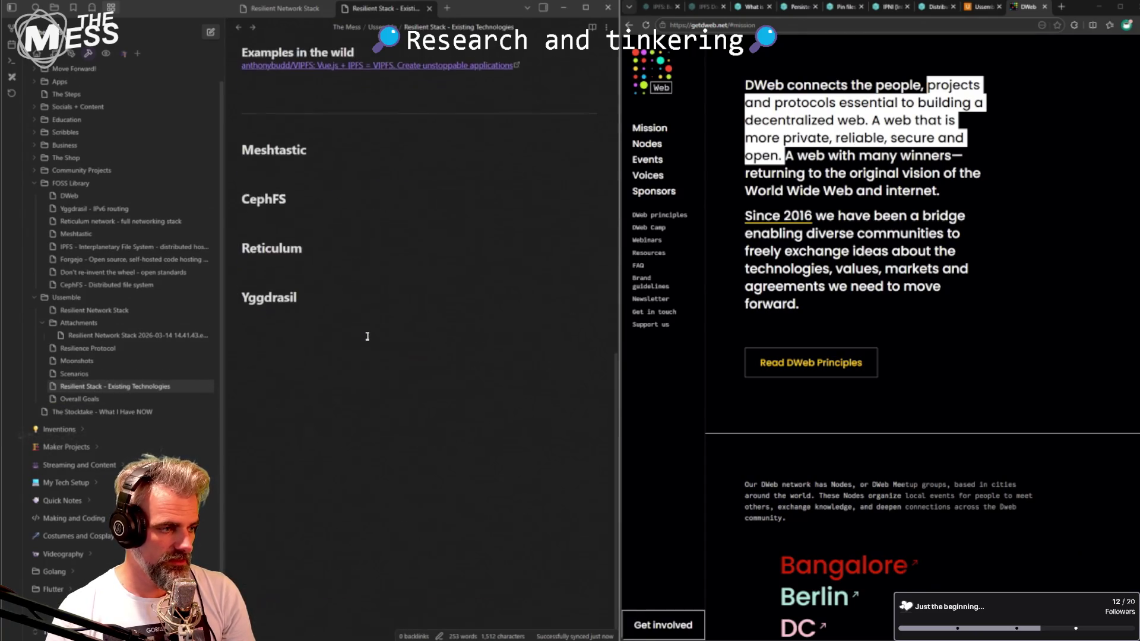
scroll(367, 336, "up", 4)
- Cut the Reticulum heading and restore it above Meshtastic
left_click_drag(303, 429, 240, 433)
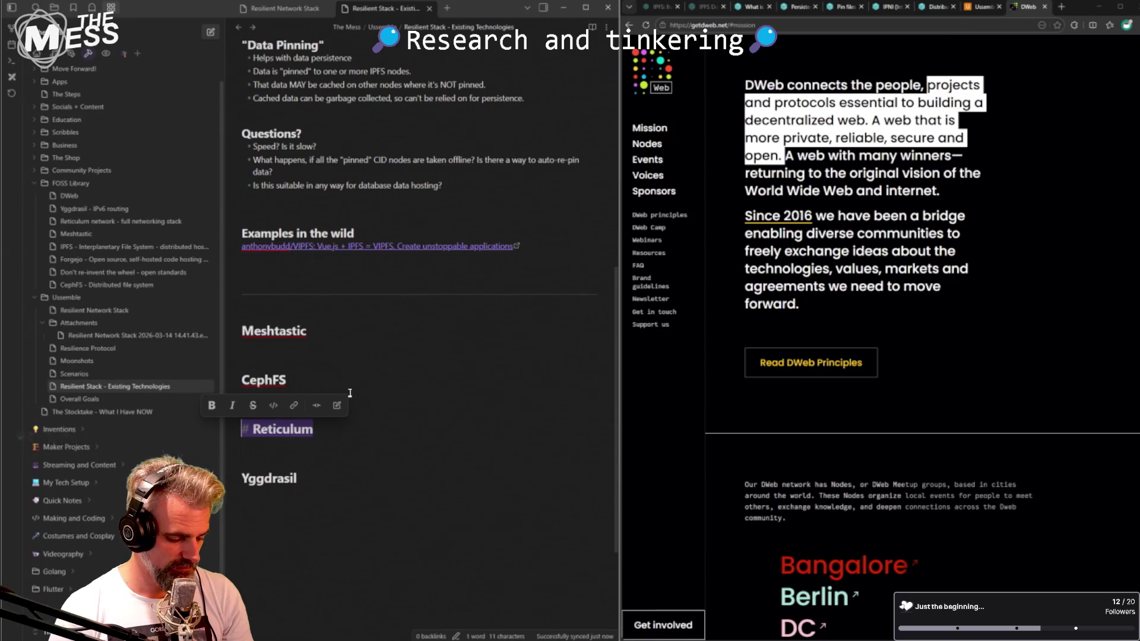
key("BackSpace")
key("Up")
key("Up")
key("Up")
key("Up")
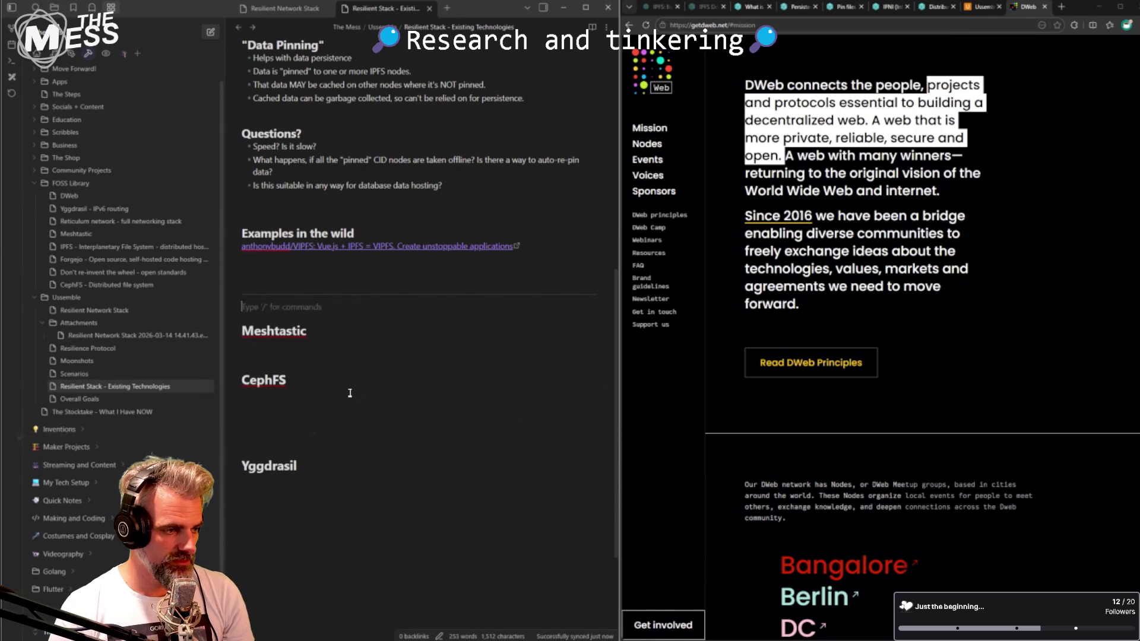
type("# Reticulum")
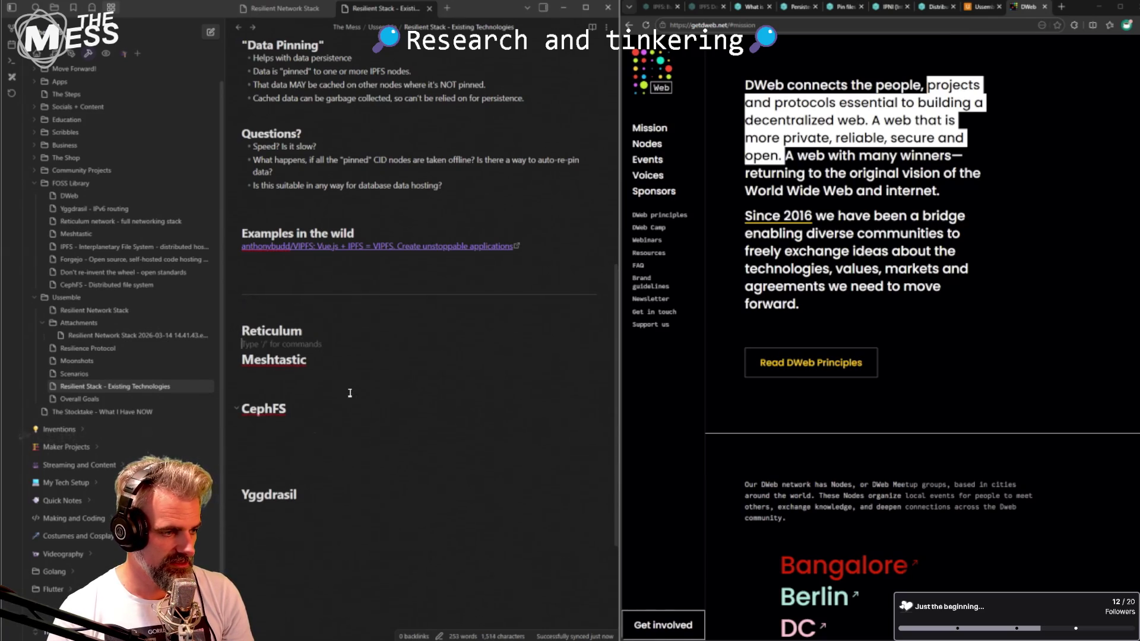
- Move the CephFS heading to sit after Reticulum and before Meshtastic
key("Down")
key("Down")
key("Down")
key("Down")
key("Up")
key("Up")
key("Down")
key("Down")
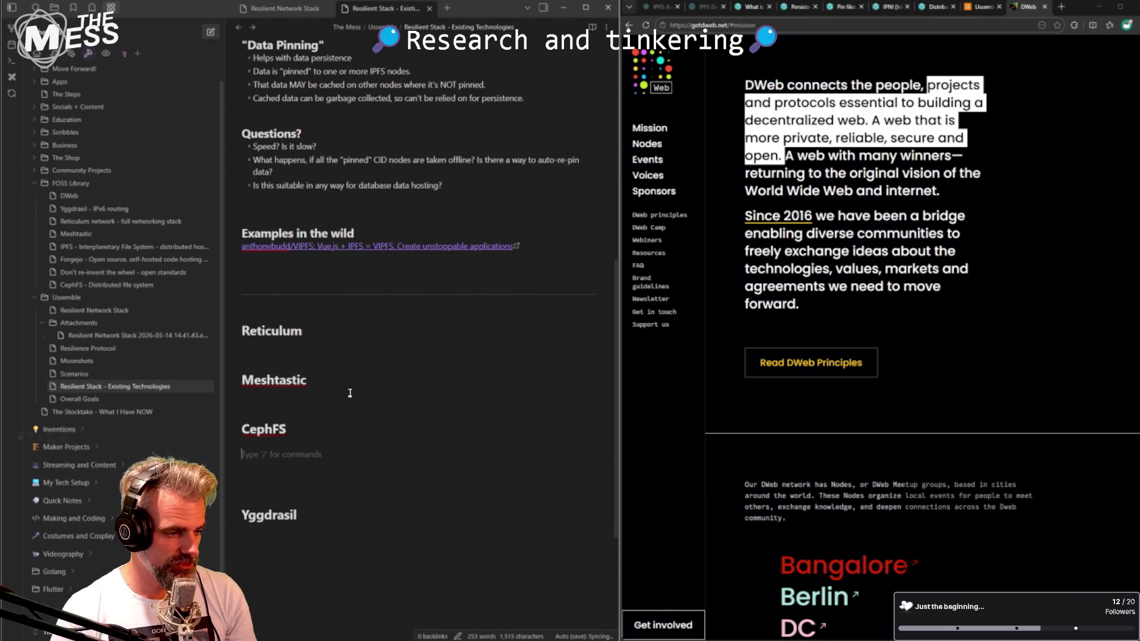
key("BackSpace")
key("shift+End")
key("BackSpace")
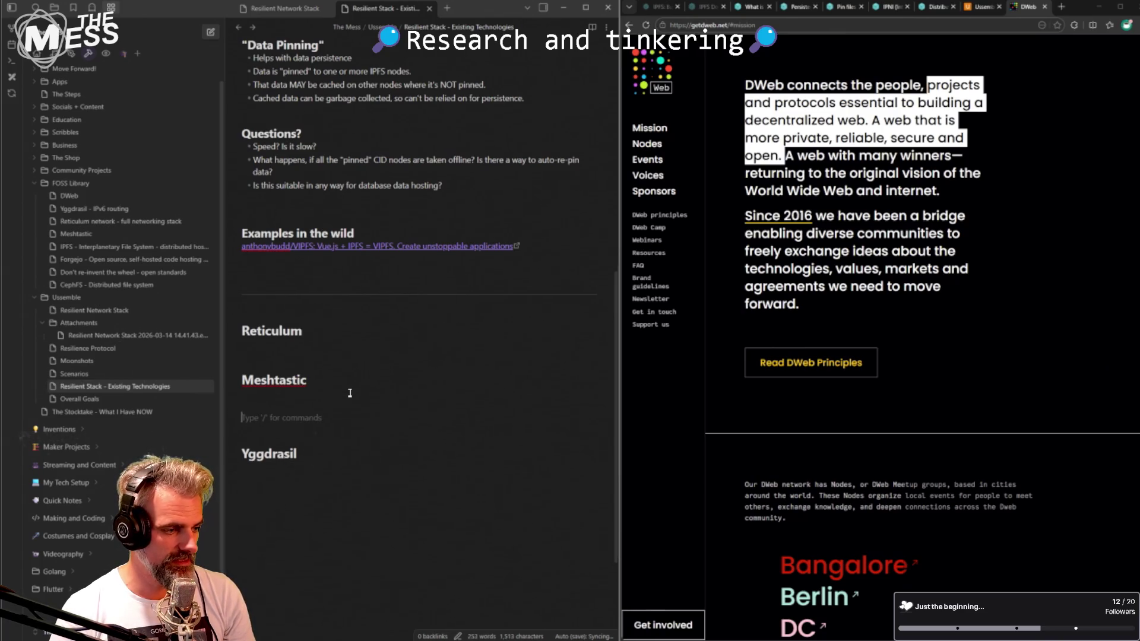
key("Up")
key("Return")
key("Up")
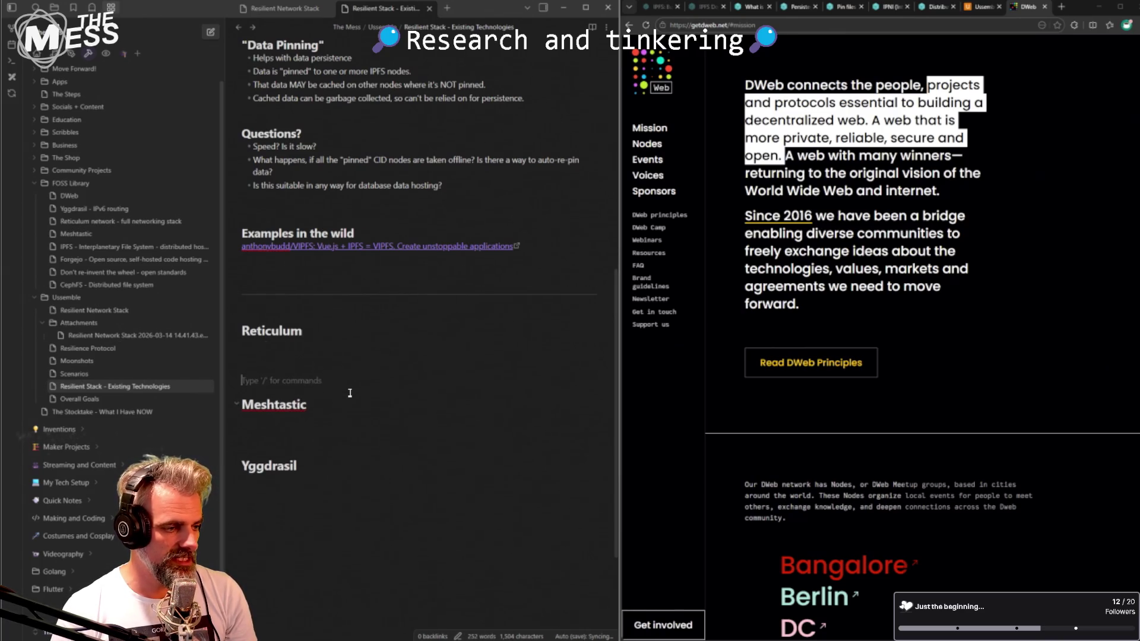
type("# CephFS")
key("Return")
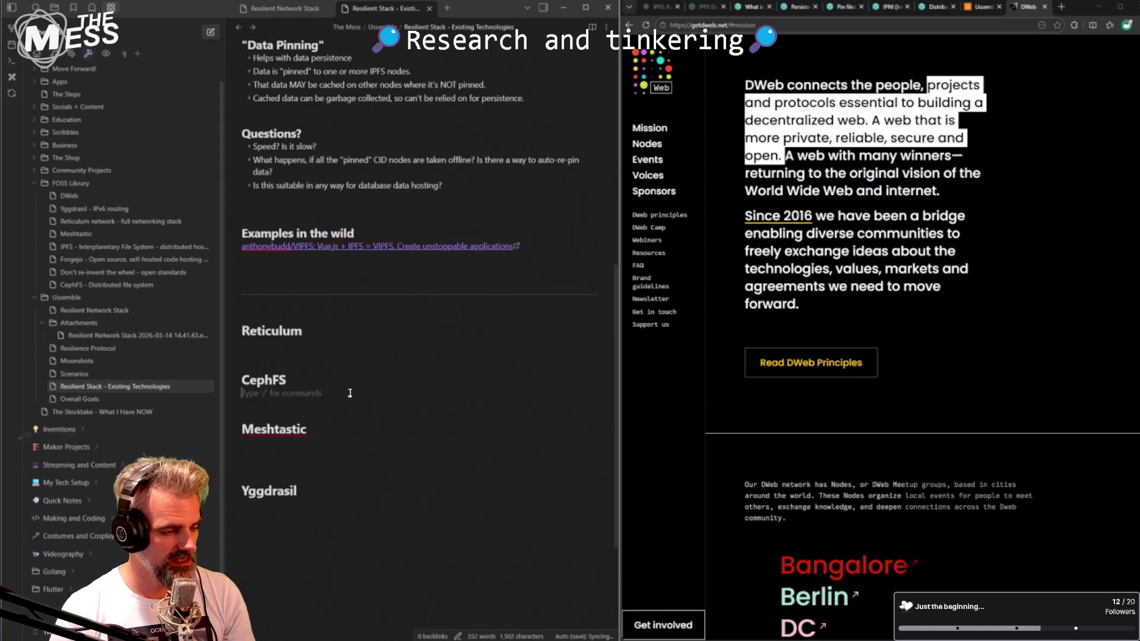
key("Return")
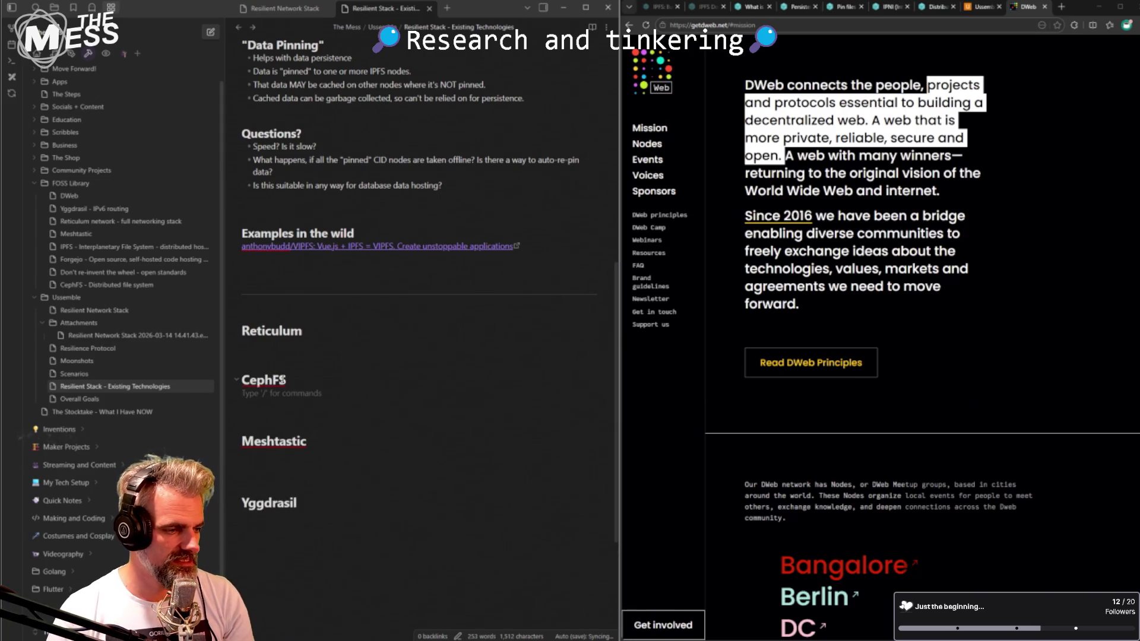
- Select the word CephFS and open a new browser tab to look it up
double_click(283, 380)
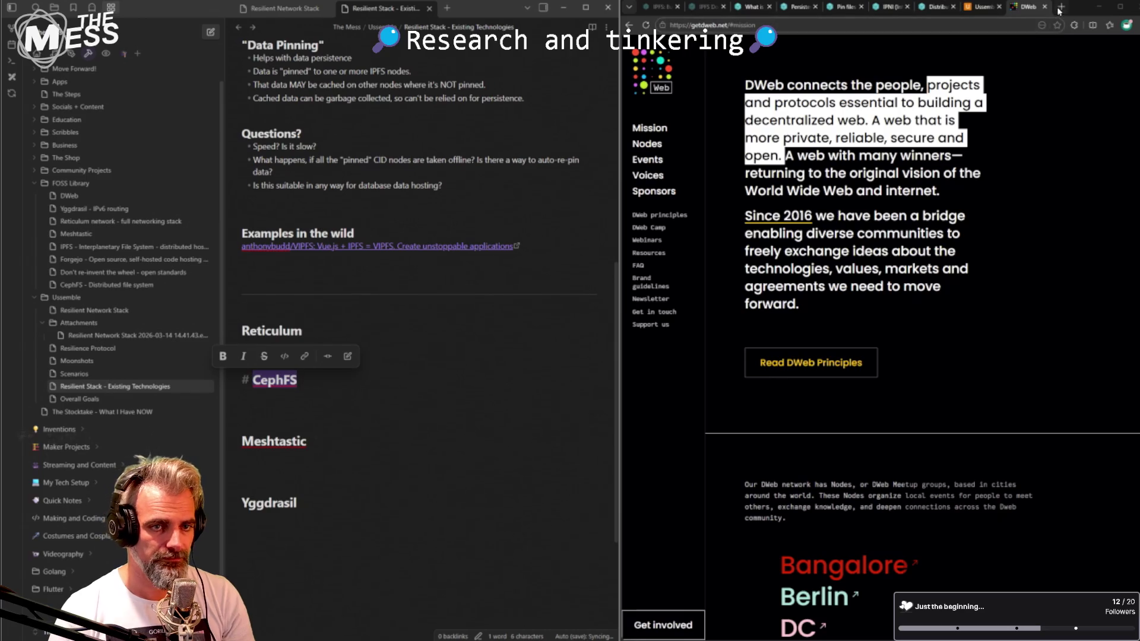
left_click(1059, 10)
type("cephf")
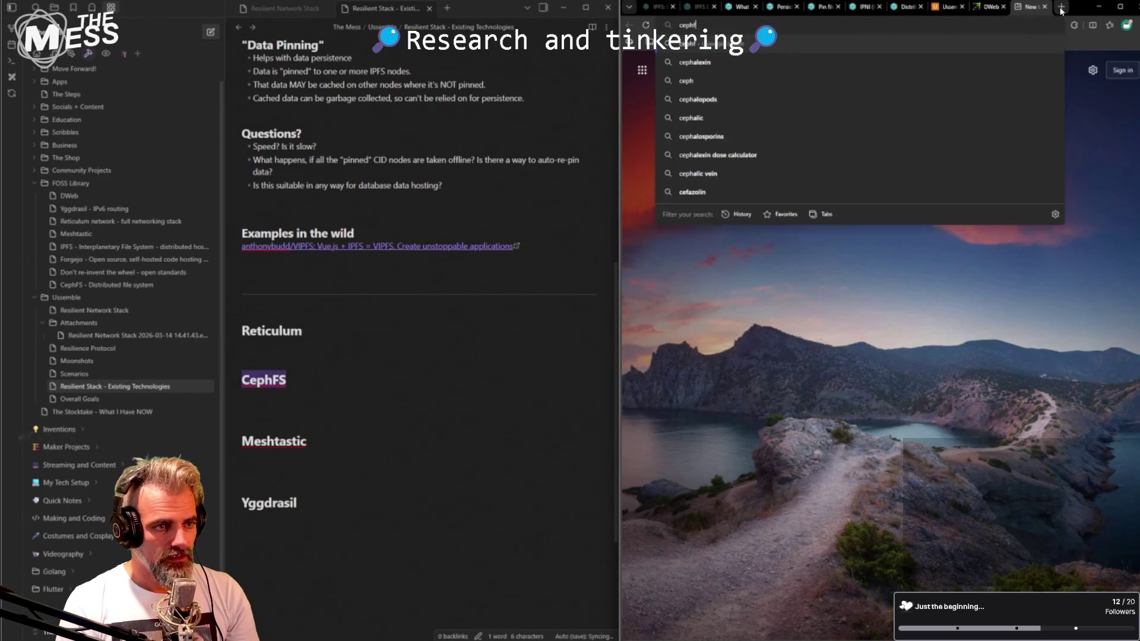
type("s")
- Search Google for 'cephfs', expand the AI Overview and select its opening sentence about CephFS
key("Return")
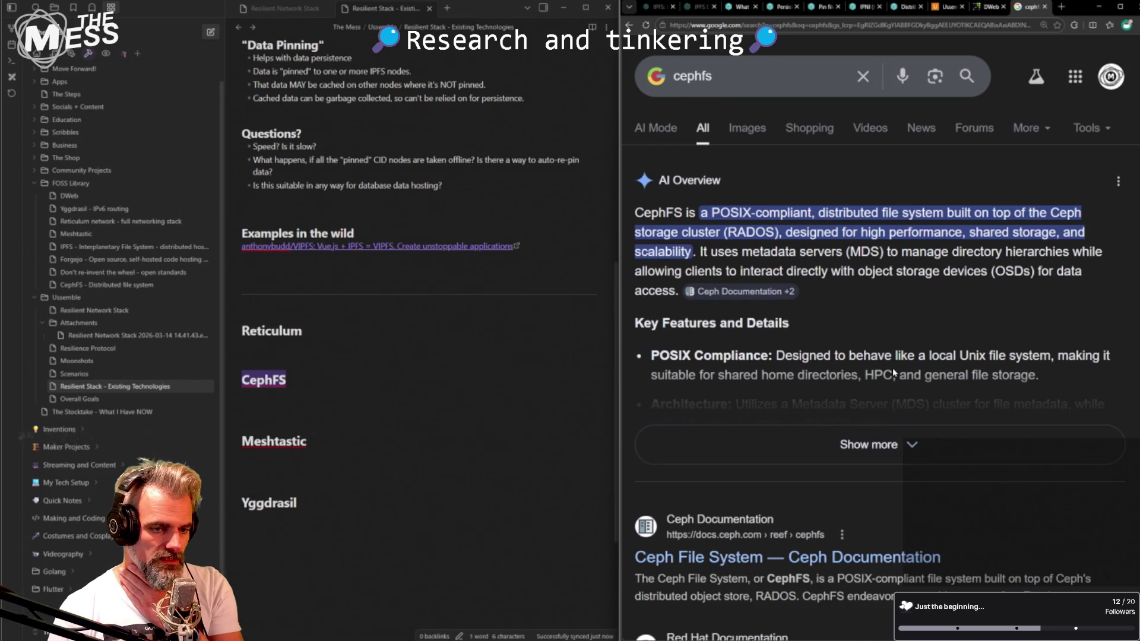
left_click(930, 369)
scroll(839, 365, "down", 1)
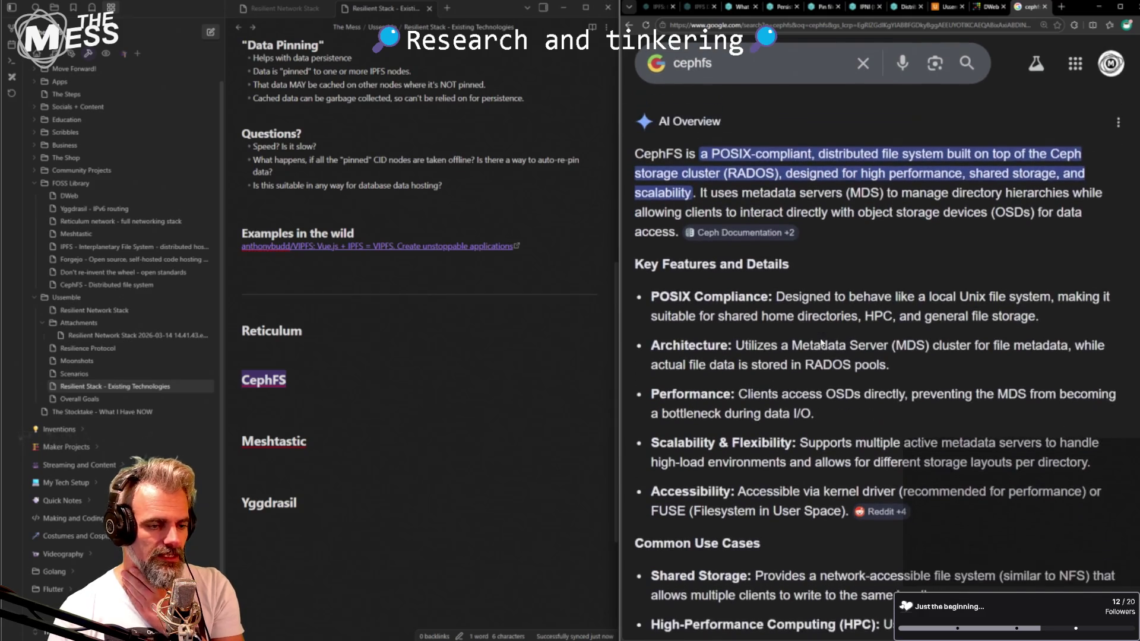
left_click_drag(652, 166, 1082, 166)
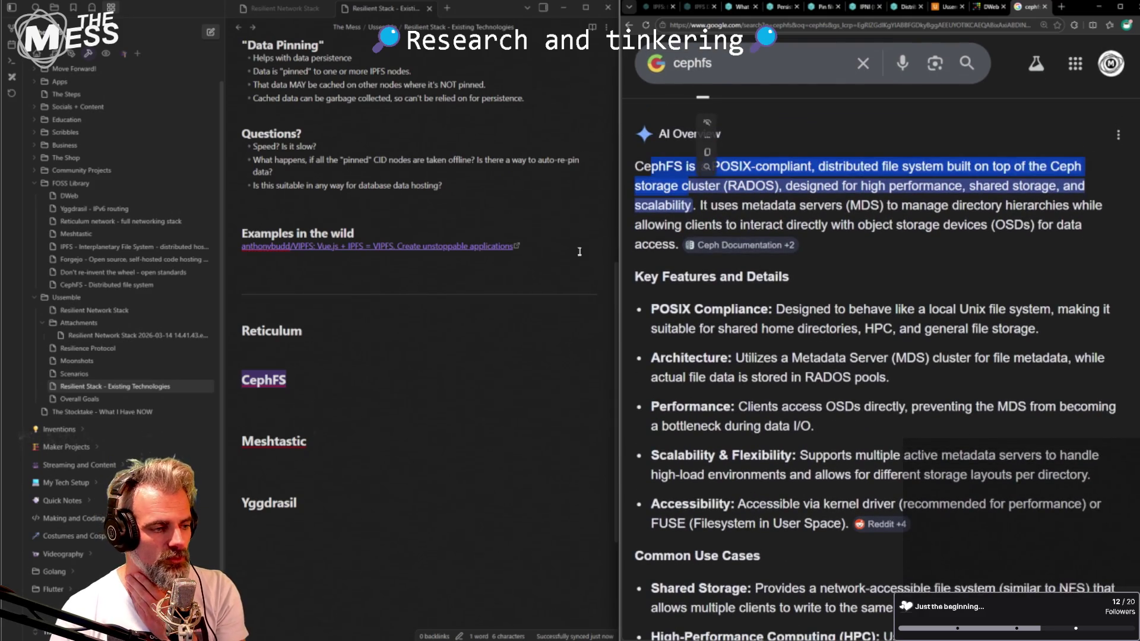
scroll(358, 402, "up", 2)
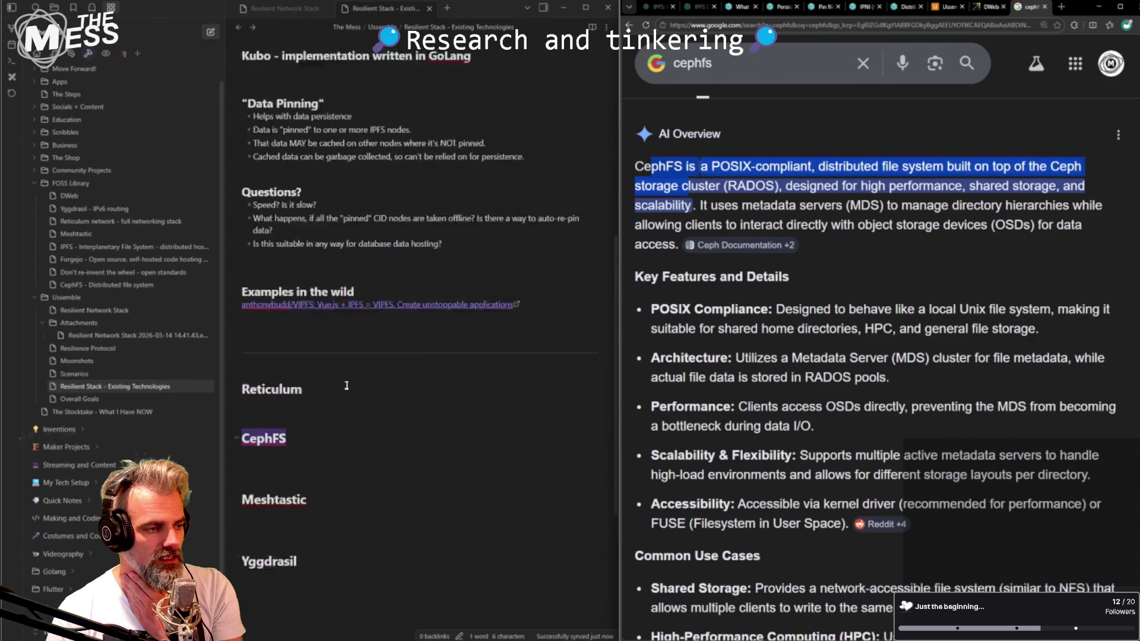
scroll(352, 392, "up", 3)
scroll(350, 389, "up", 1)
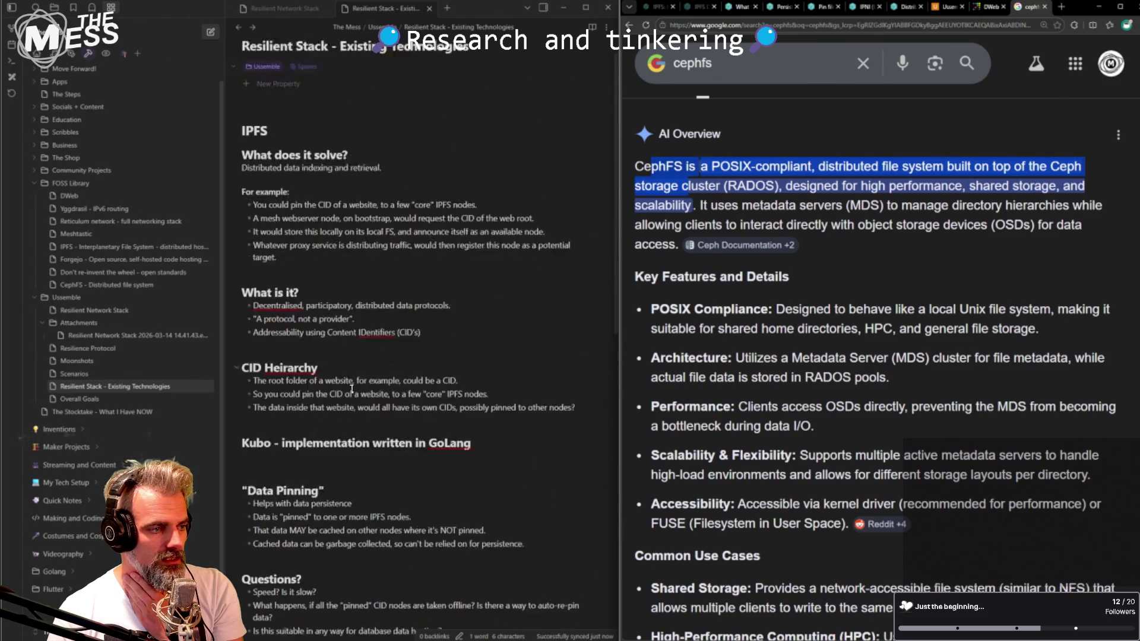
scroll(360, 295, "down", 2)
scroll(348, 357, "down", 2)
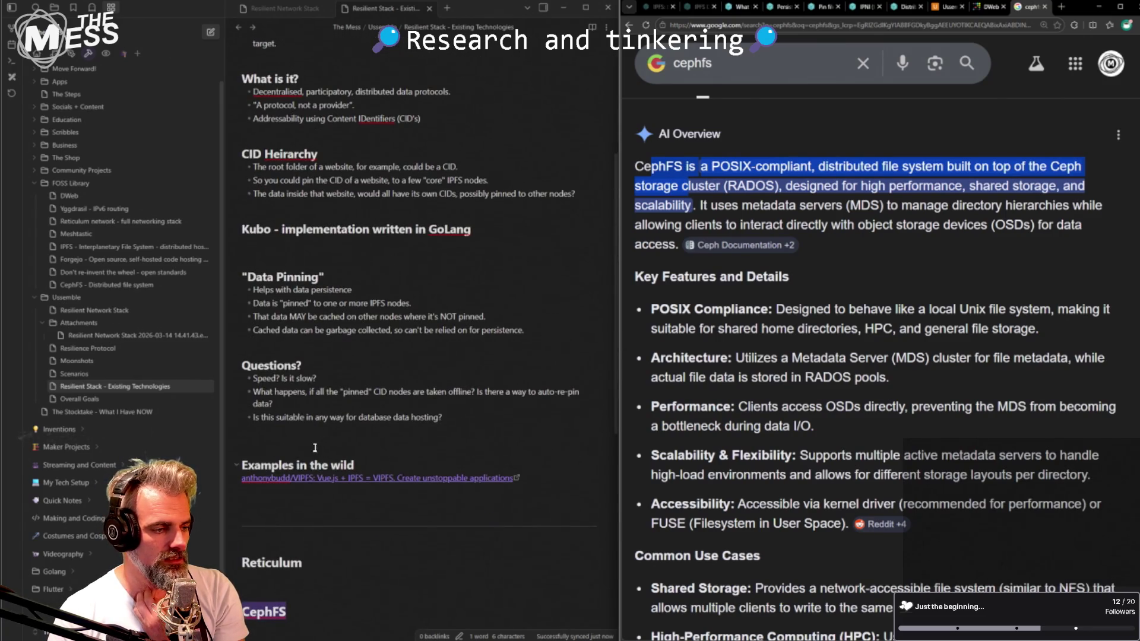
left_click(500, 414)
- Write 'How is this better than CephFS?' as a '##' heading below the Questions list
key("Return")
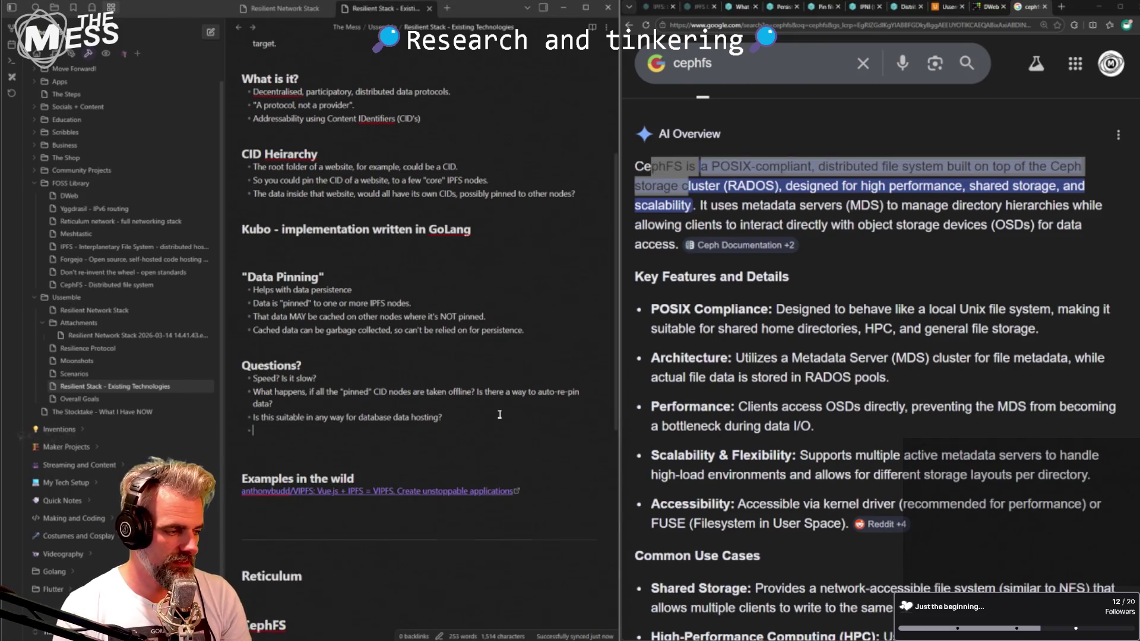
type("How is this better than CephFS?")
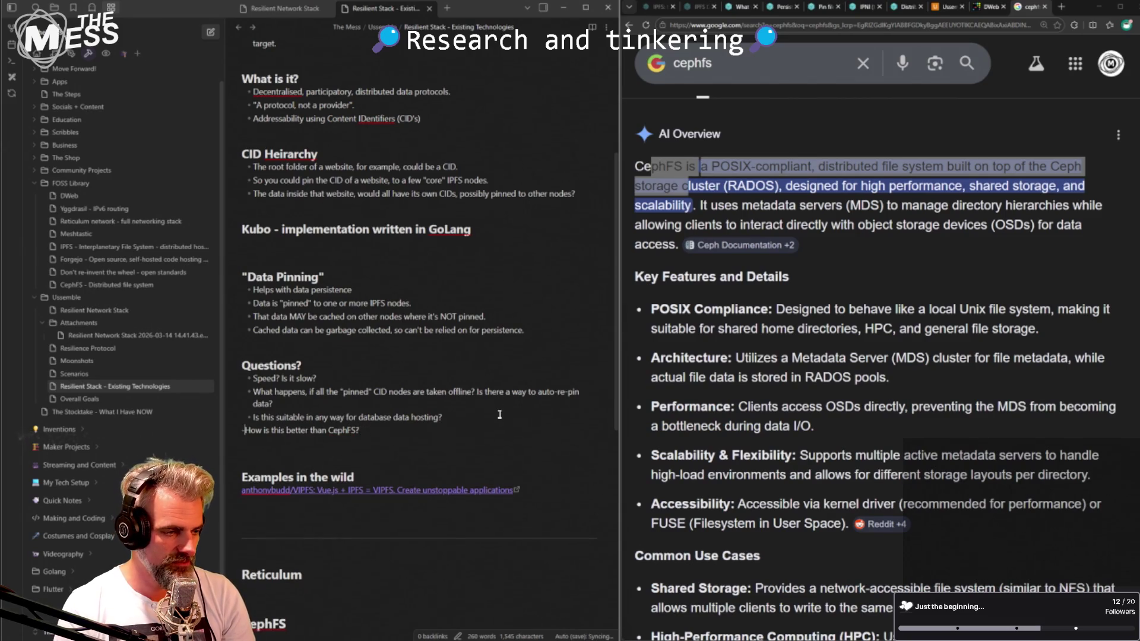
key("Home")
key("Delete")
key("Return")
type("##")
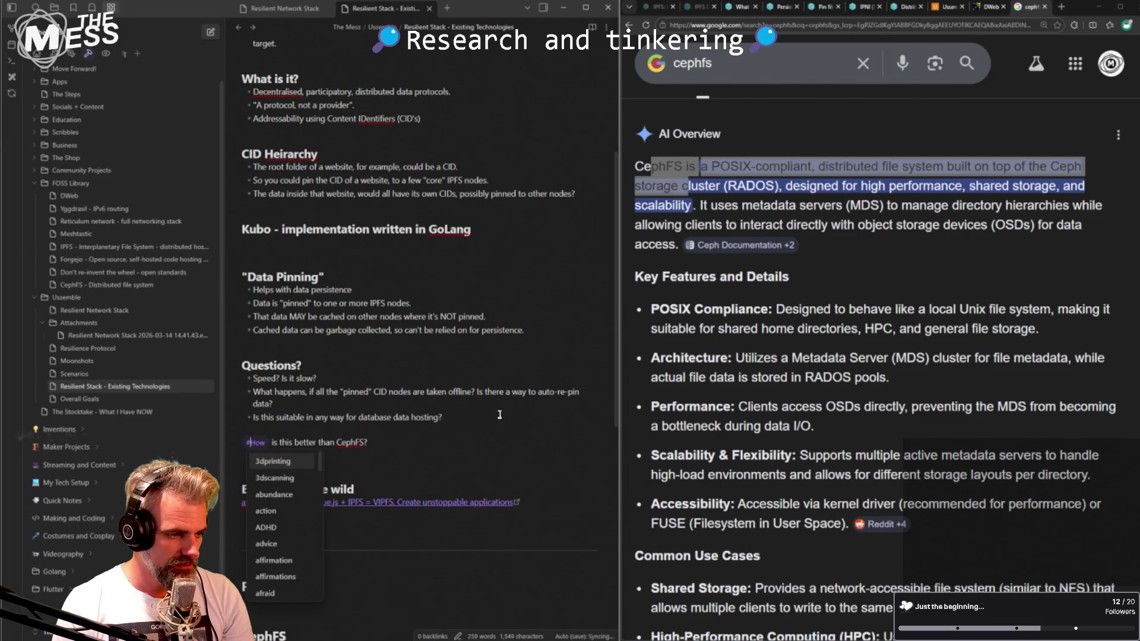
key("Down")
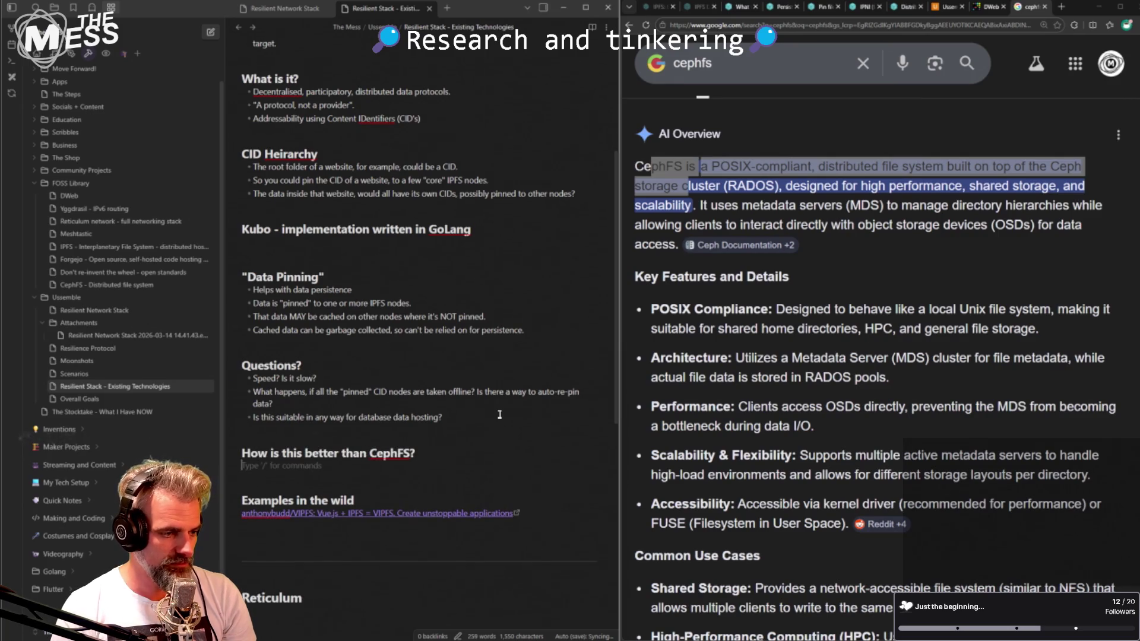
scroll(404, 400, "down", 4)
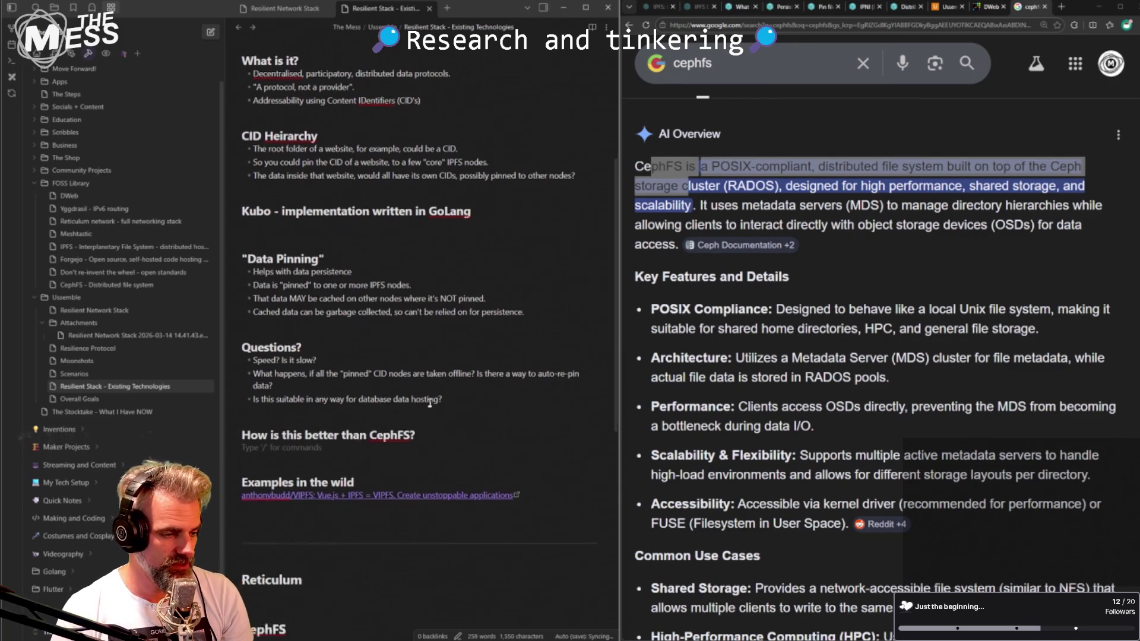
scroll(403, 400, "up", 2)
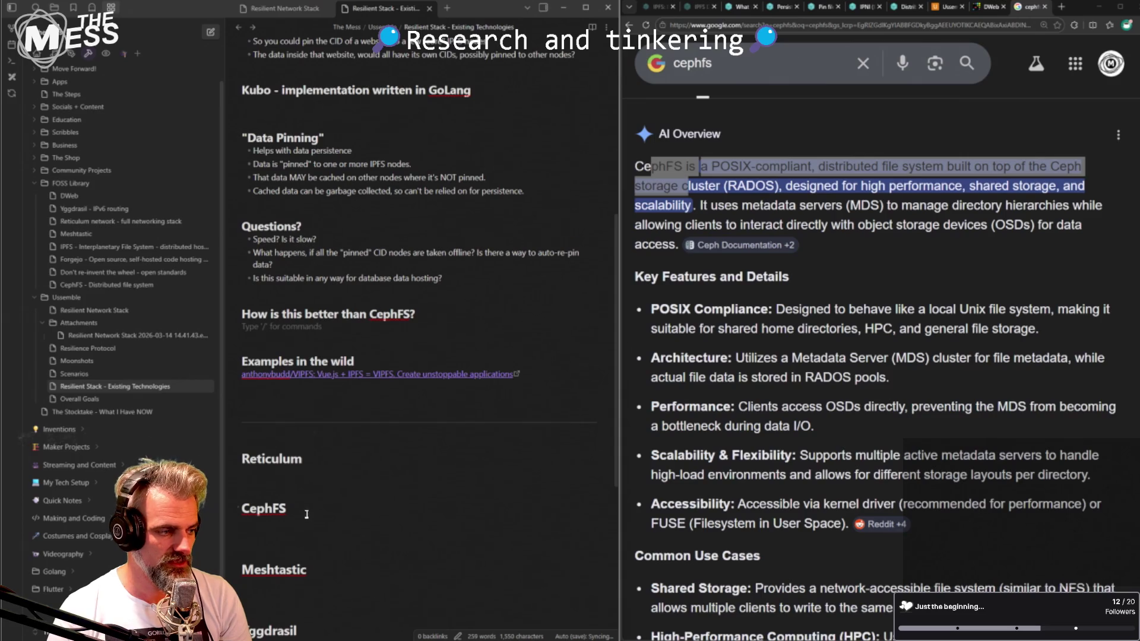
left_click(877, 336)
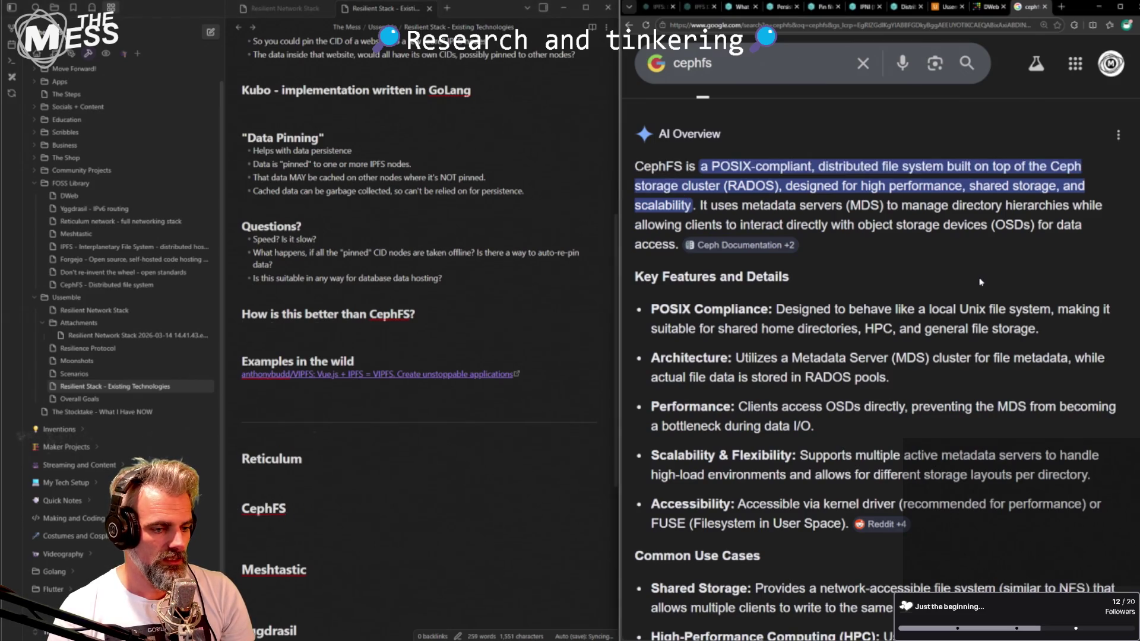
scroll(932, 315, "down", 2)
left_click_drag(691, 472, 695, 403)
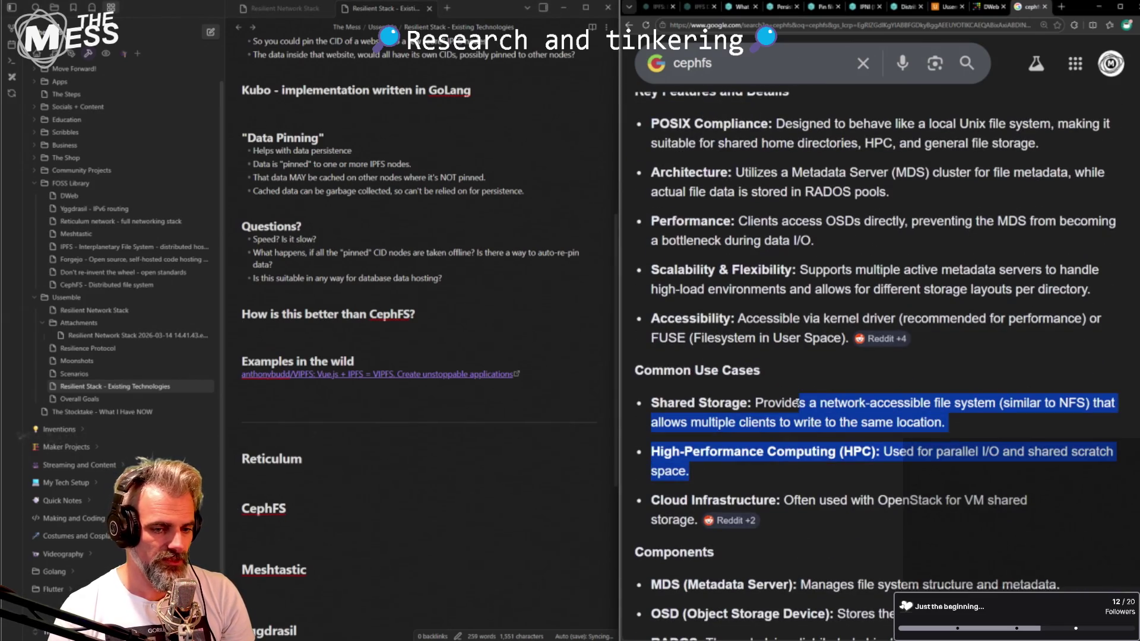
left_click(696, 403)
scroll(870, 421, "down", 1)
mouse_move(871, 422)
left_mouse_down()
mouse_move(862, 359)
mouse_move(876, 408)
left_mouse_up()
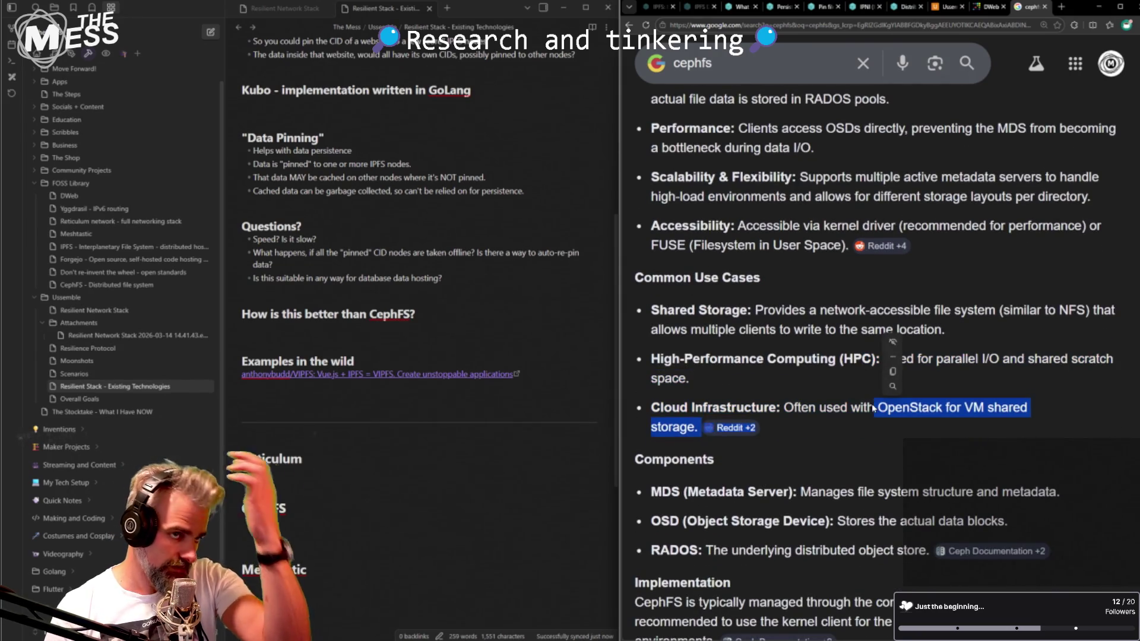
left_click_drag(860, 407, 717, 459)
left_click(864, 443)
left_click_drag(864, 443, 652, 359)
scroll(864, 401, "down", 2)
left_click_drag(953, 482, 895, 481)
left_click(868, 464)
scroll(785, 488, "down", 1)
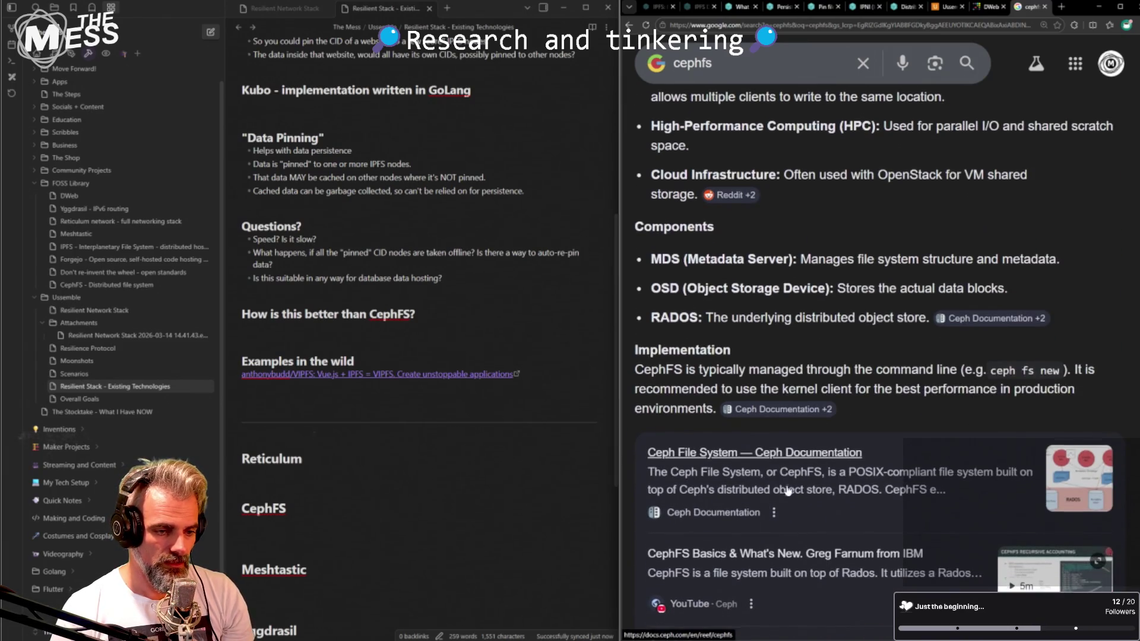
scroll(785, 488, "down", 3)
scroll(785, 488, "down", 3)
scroll(789, 487, "down", 1)
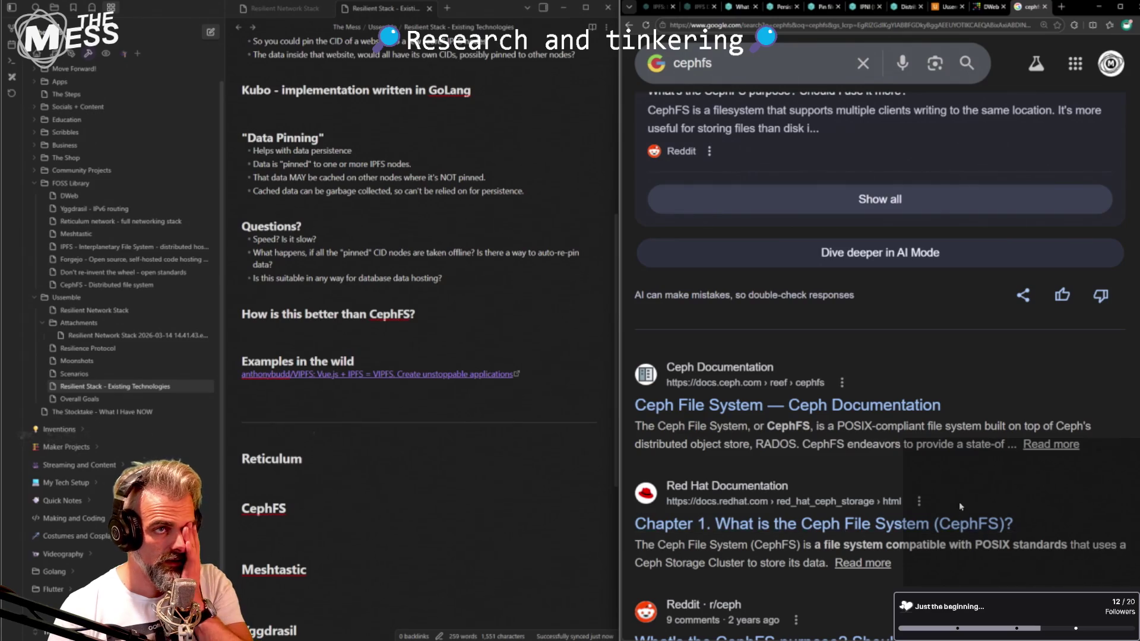
scroll(959, 502, "up", 4)
scroll(954, 490, "up", 3)
scroll(949, 488, "up", 4)
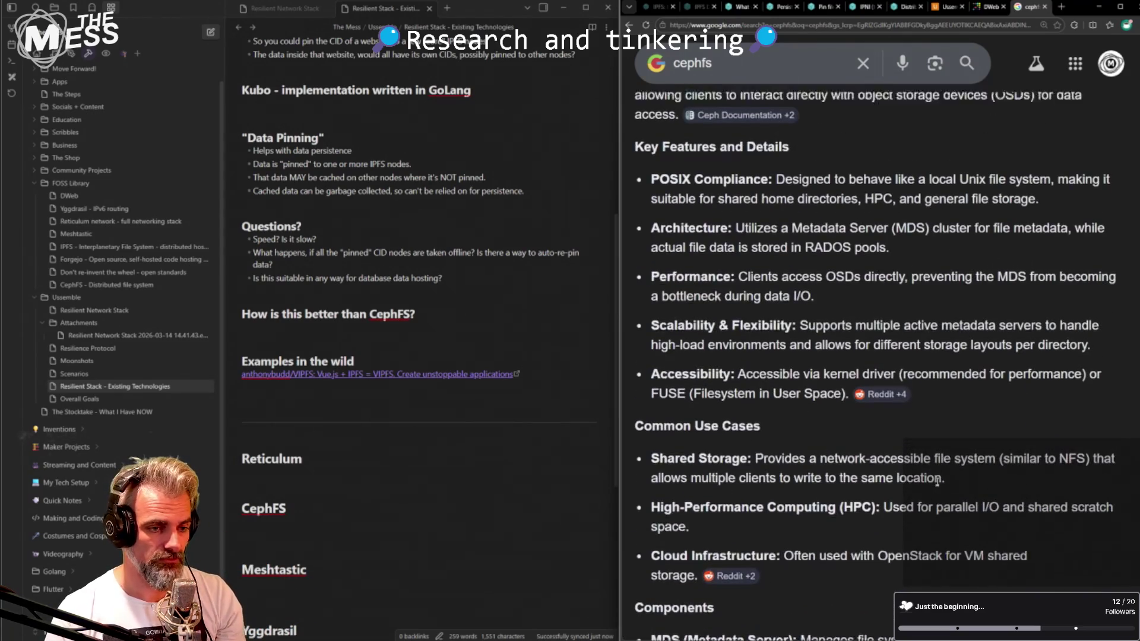
scroll(940, 484, "up", 2)
left_click_drag(920, 475, 847, 328)
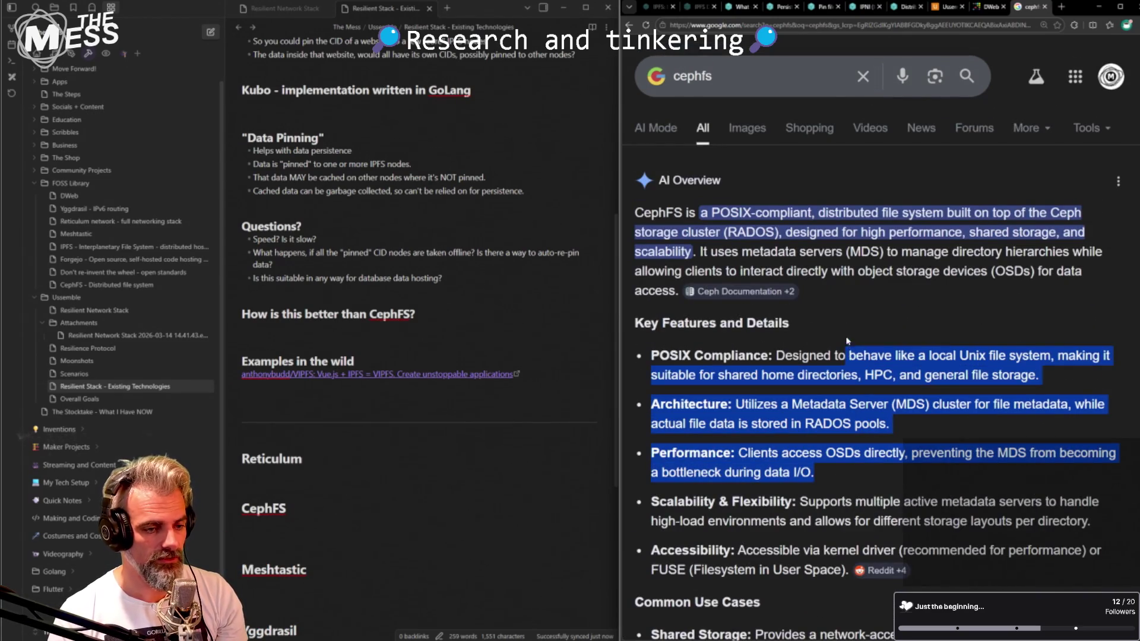
left_click(828, 359)
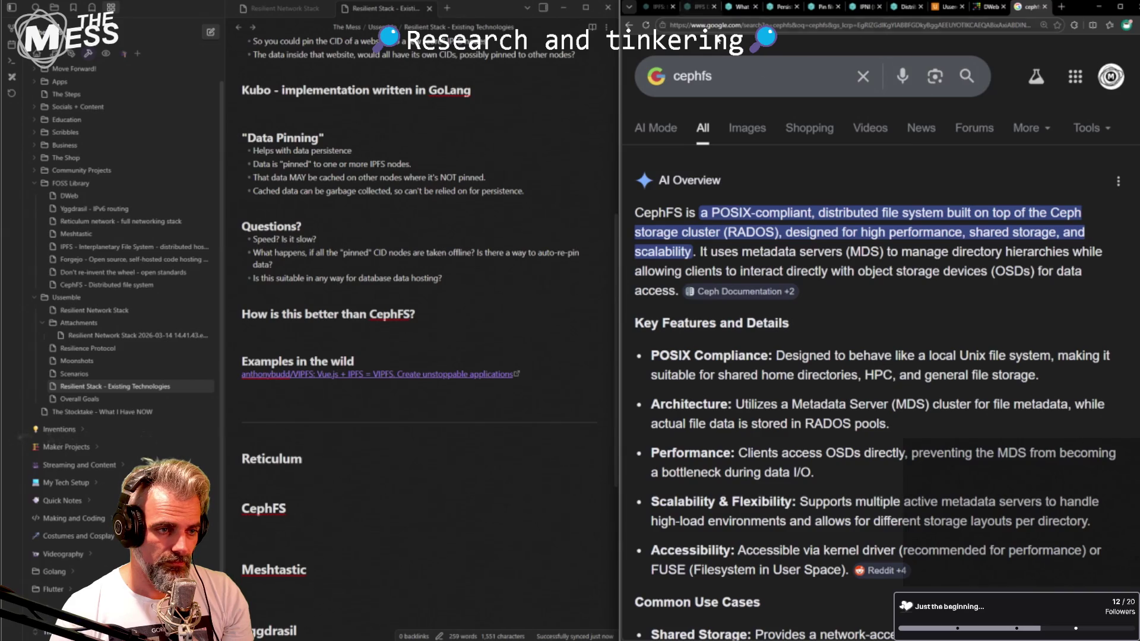
left_click(765, 79)
type("for database")
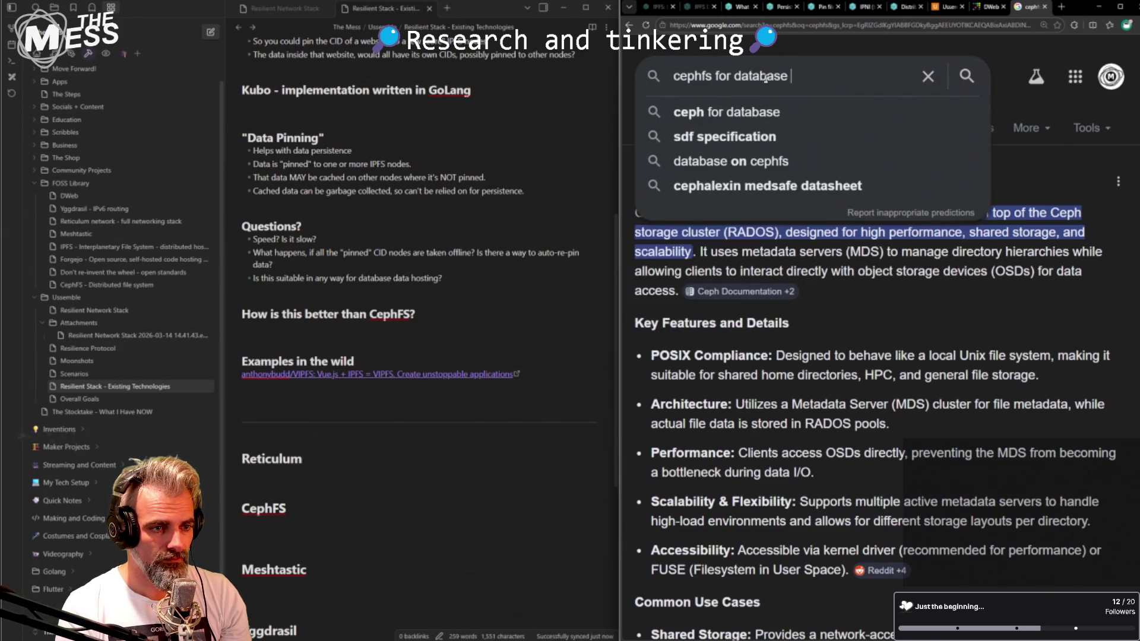
type(" storage")
- Search 'cephfs for database storage' and open the Reddit 'Databases on ceph' thread
key("Return")
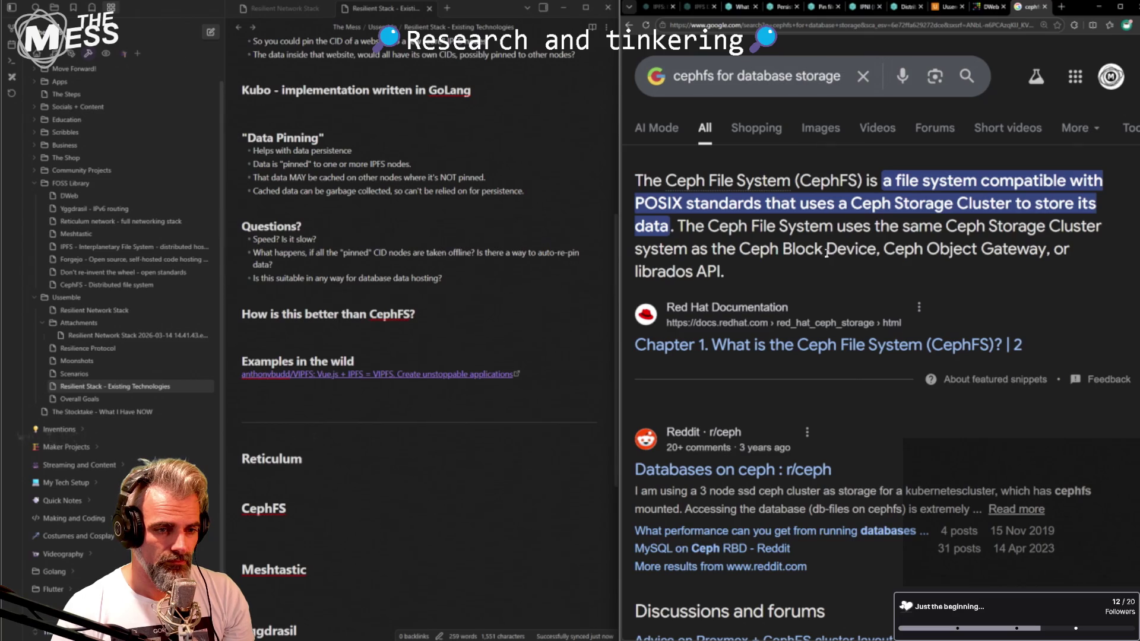
scroll(864, 253, "down", 2)
scroll(856, 260, "down", 1)
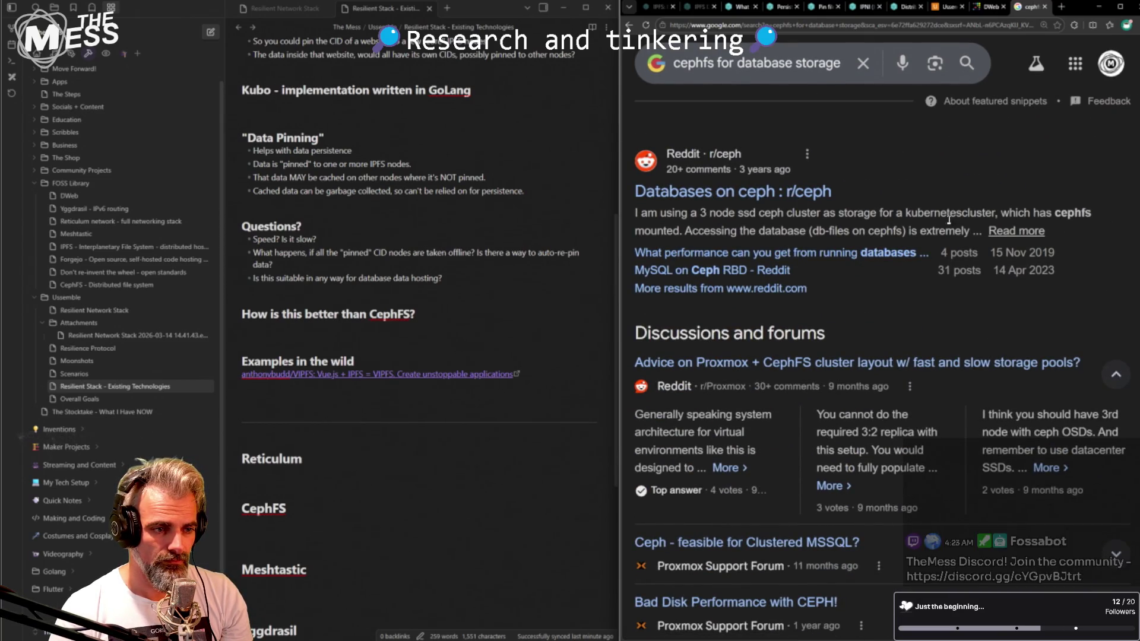
left_click(1016, 232)
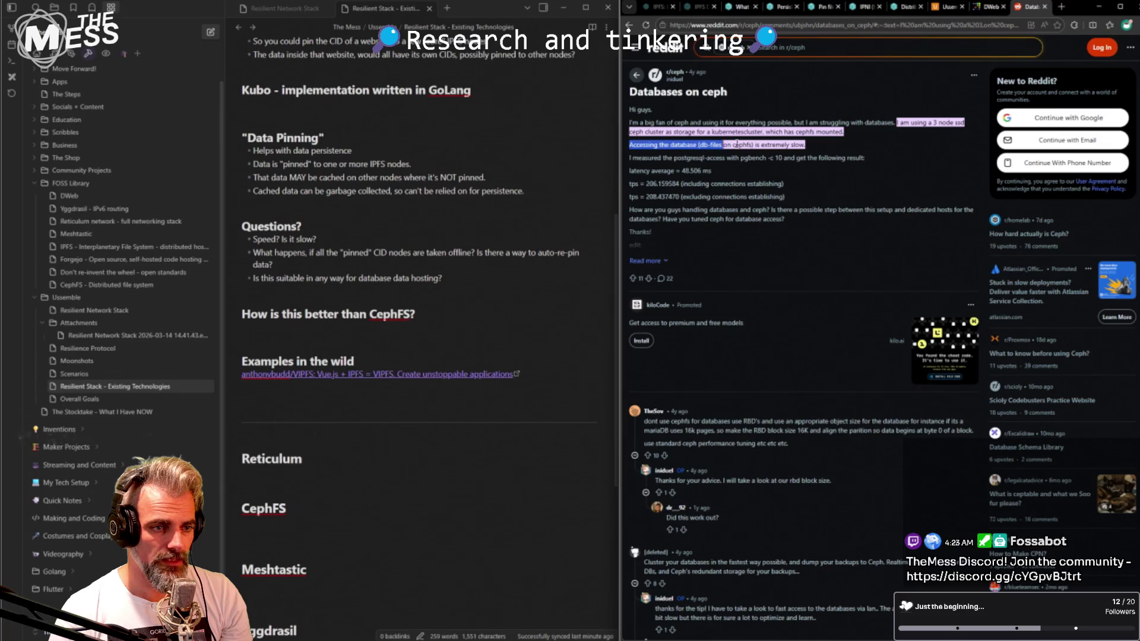
- Read TheSov's benchmark comment, collapsing and re-expanding its thread
left_click_drag(723, 158, 782, 158)
scroll(727, 335, "down", 1)
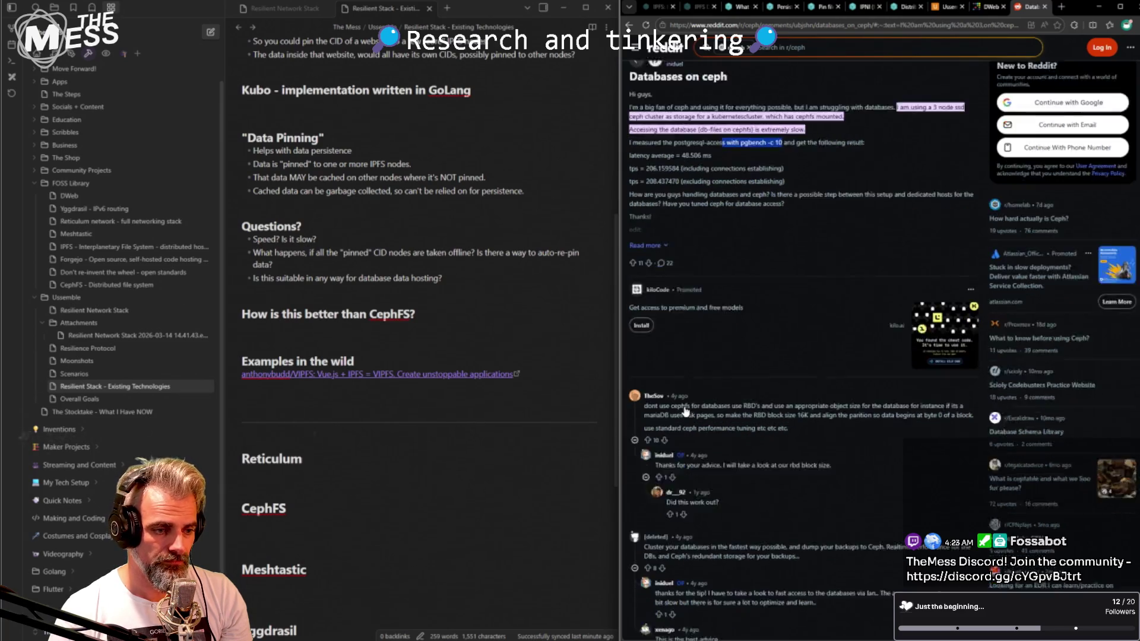
left_click_drag(646, 329, 761, 331)
left_click(761, 331)
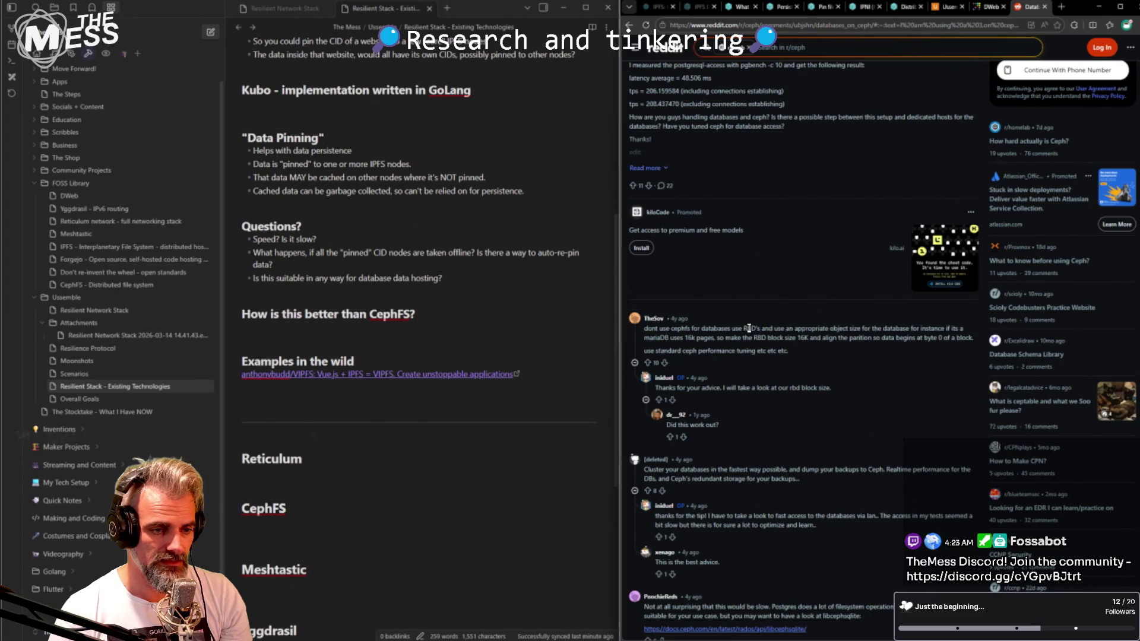
left_click(863, 326)
left_click(769, 326)
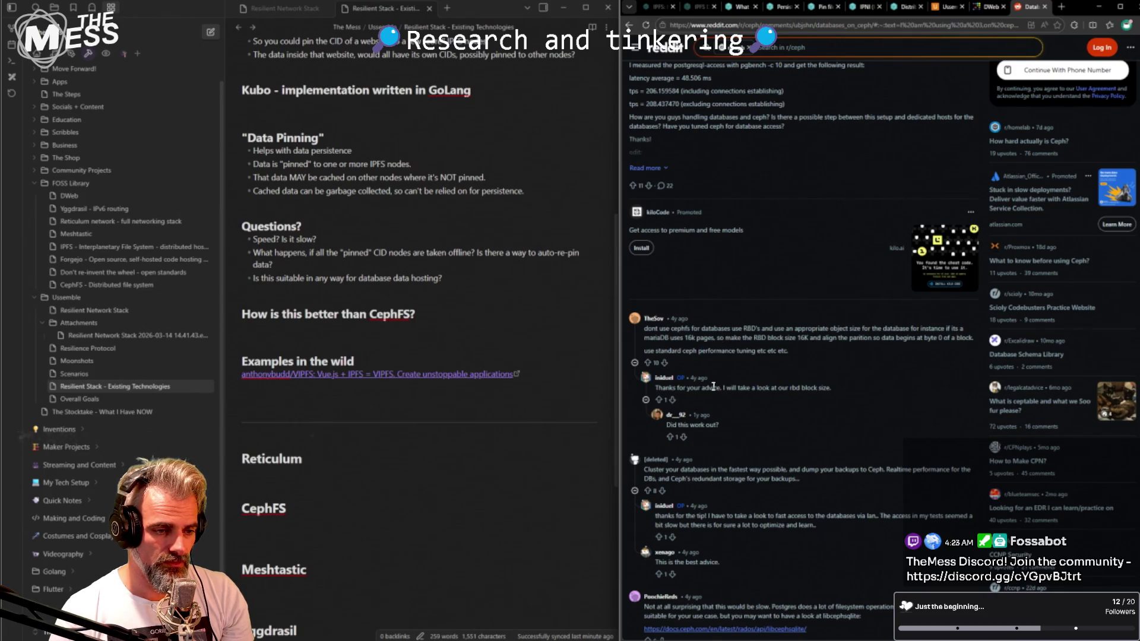
scroll(707, 396, "down", 1)
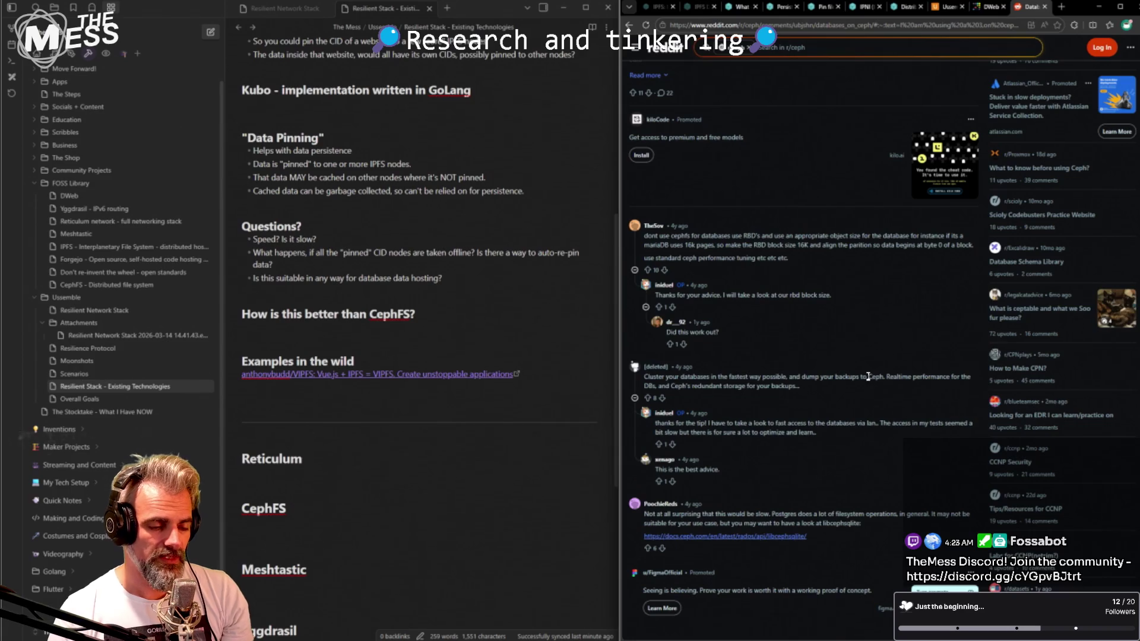
scroll(362, 278, "up", 2)
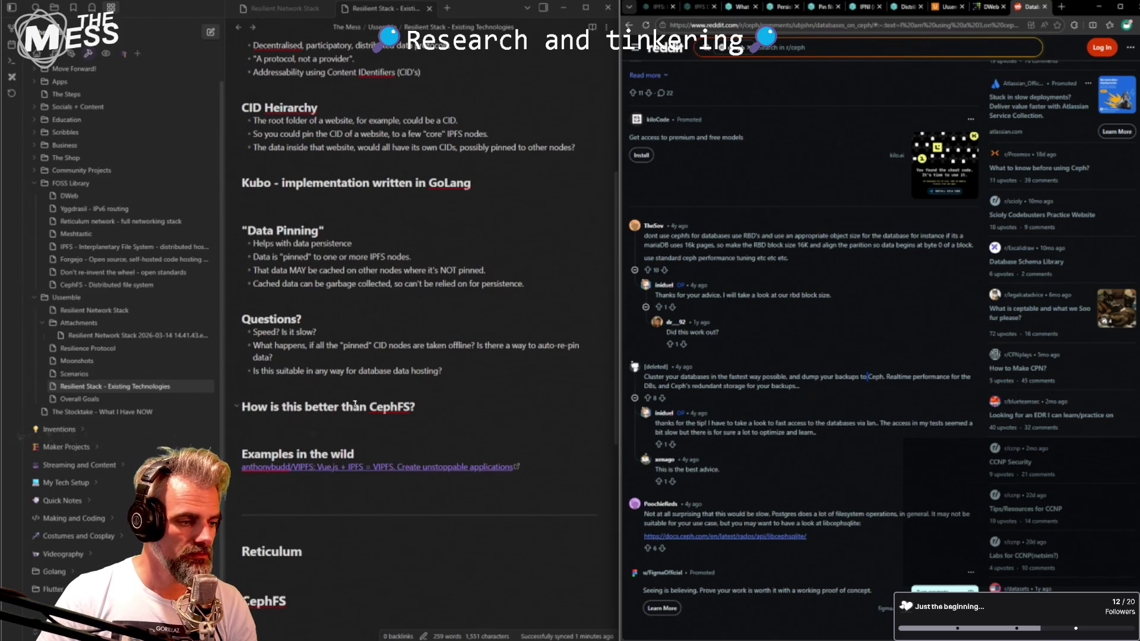
scroll(356, 406, "up", 5)
scroll(359, 403, "down", 3)
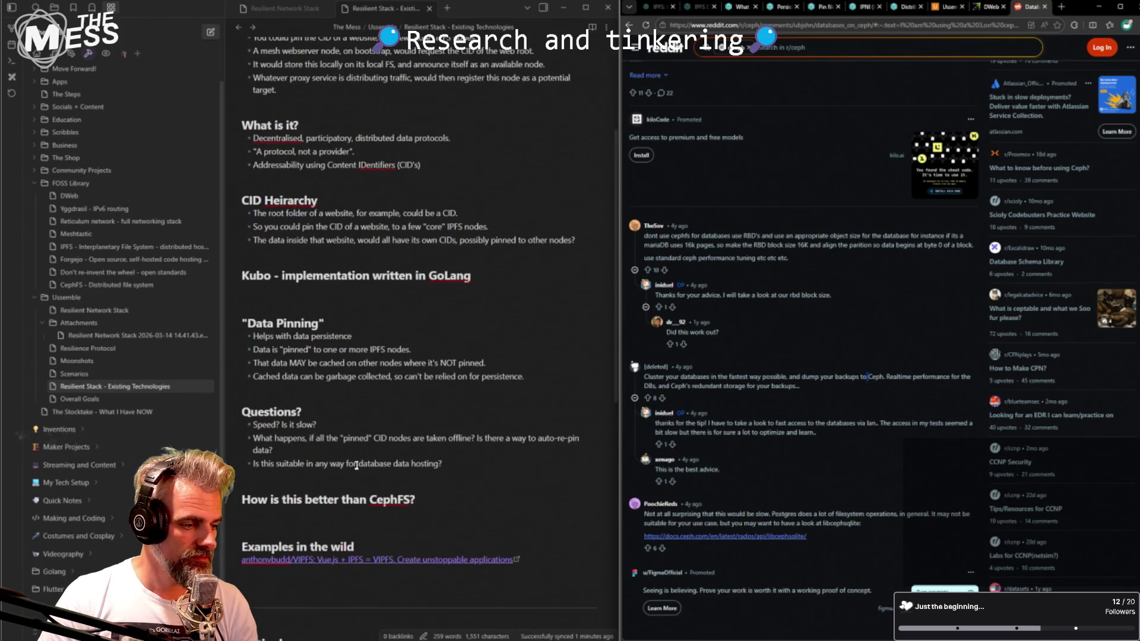
scroll(356, 467, "down", 1)
scroll(355, 467, "up", 3)
scroll(355, 467, "up", 1)
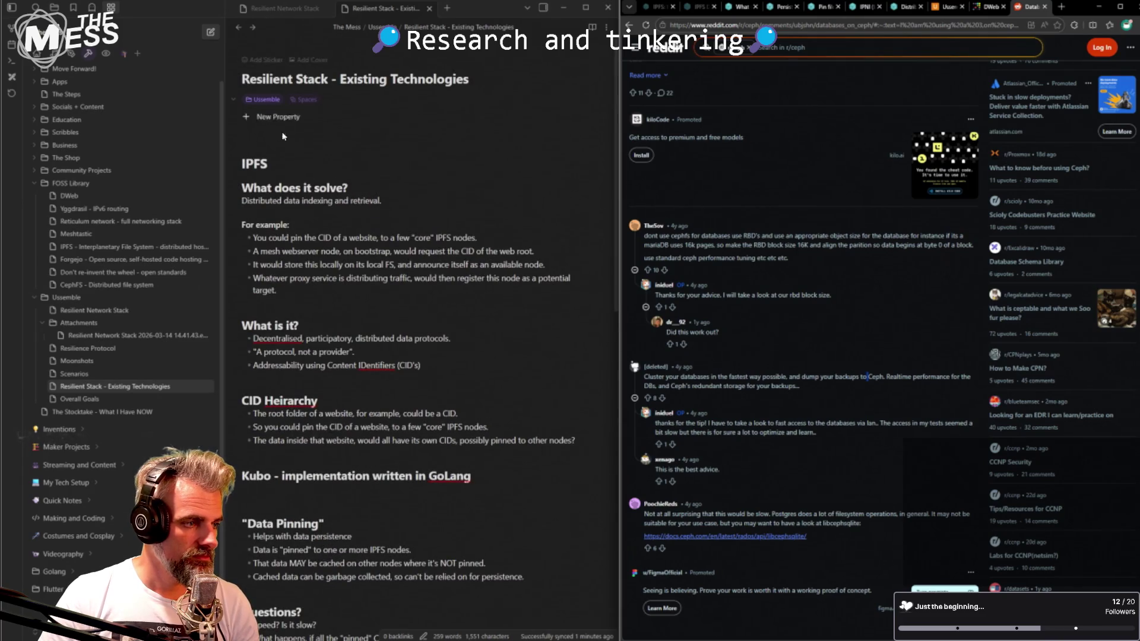
- Remove the blank lines above the IPFS heading at the top of the note
left_click(264, 164)
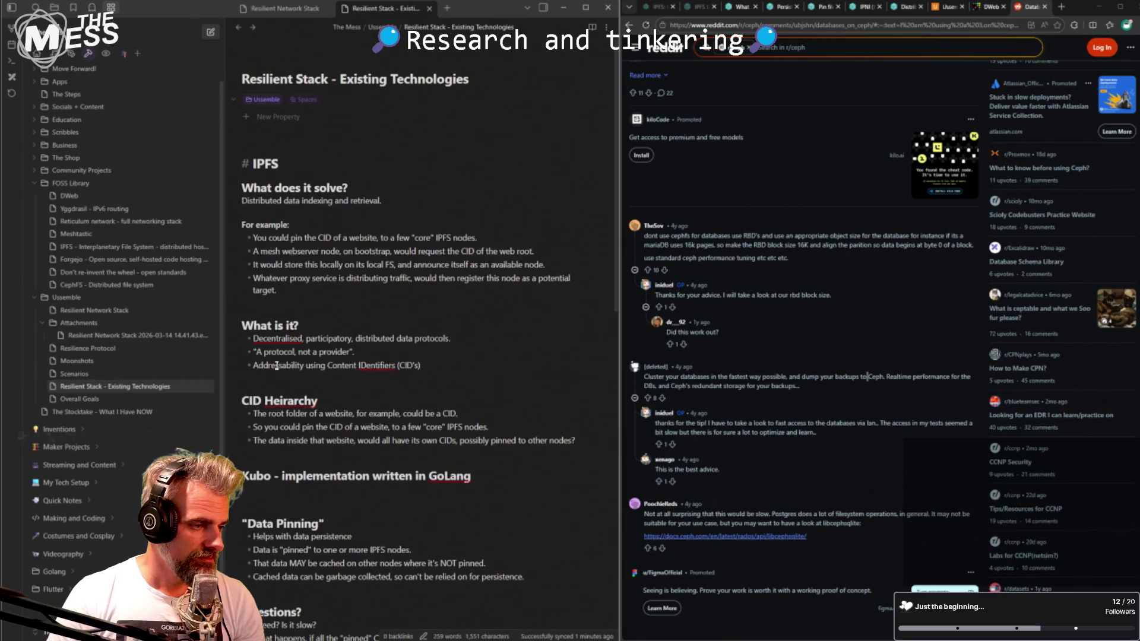
key("Return")
key("Return")
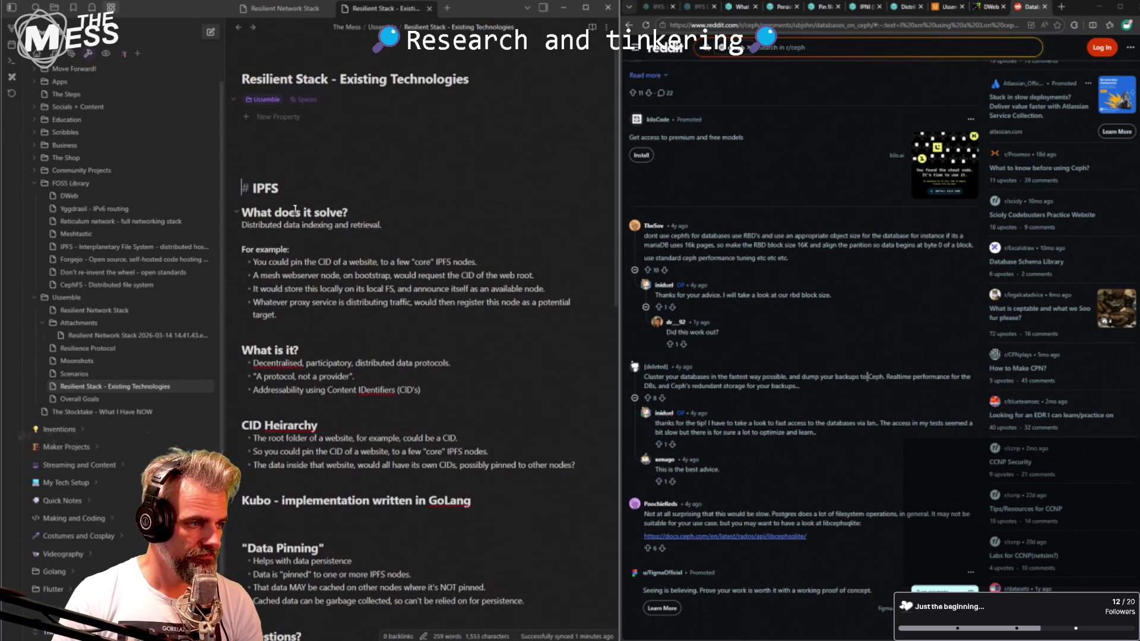
key("BackSpace")
key("BackSpace")
key("BackSpace")
key("Down")
scroll(356, 375, "down", 2)
scroll(366, 401, "down", 2)
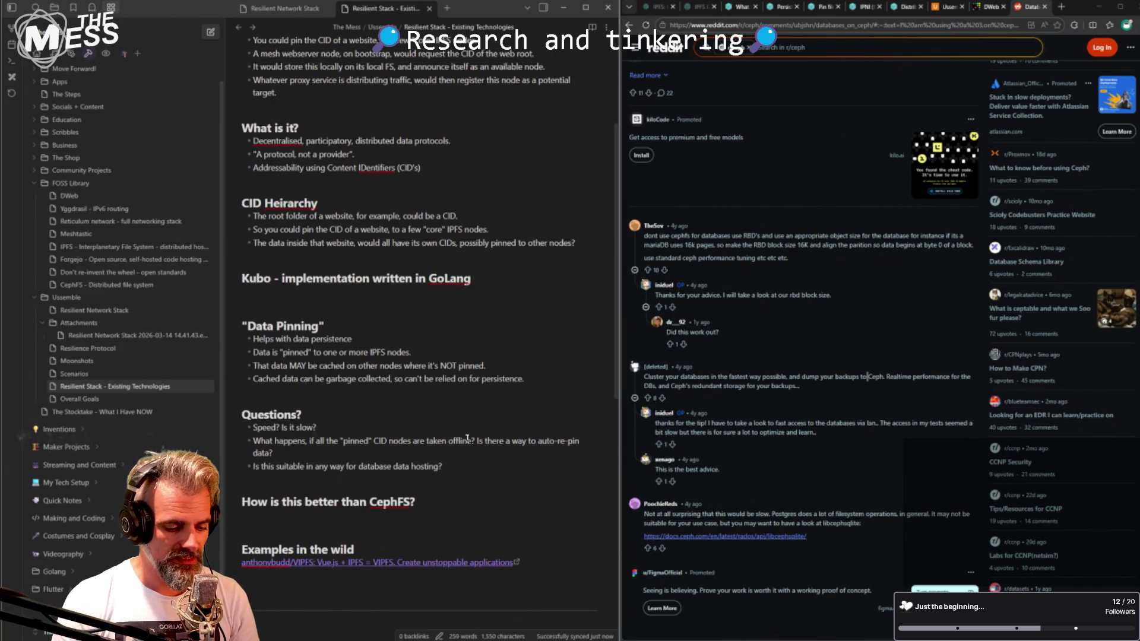
scroll(257, 287, "up", 2)
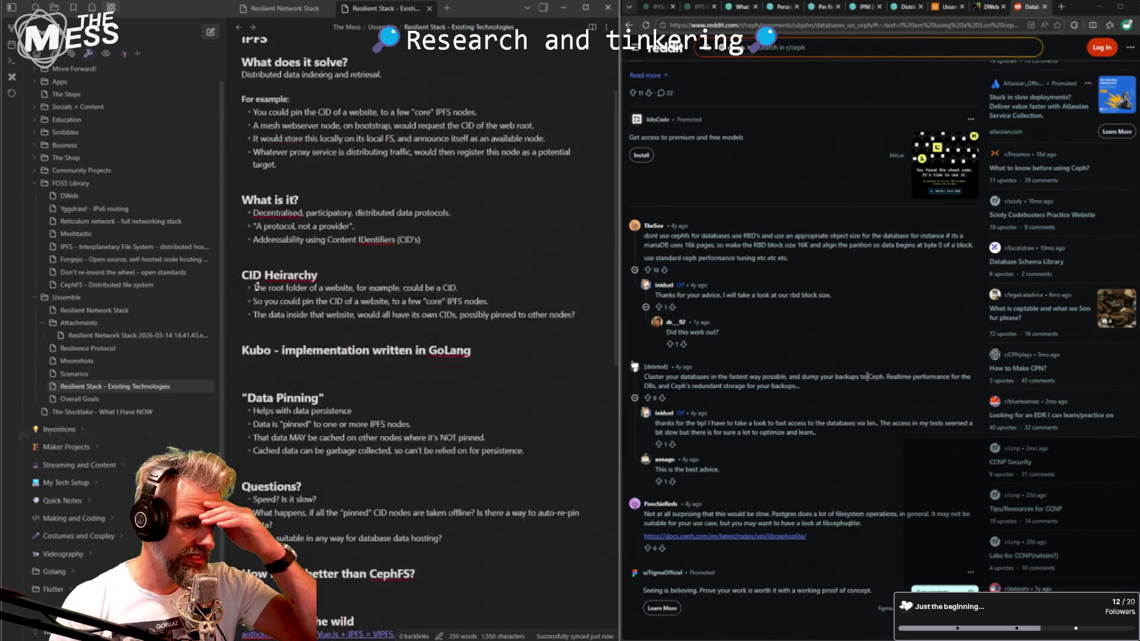
scroll(258, 287, "up", 3)
left_click_drag(254, 151, 247, 152)
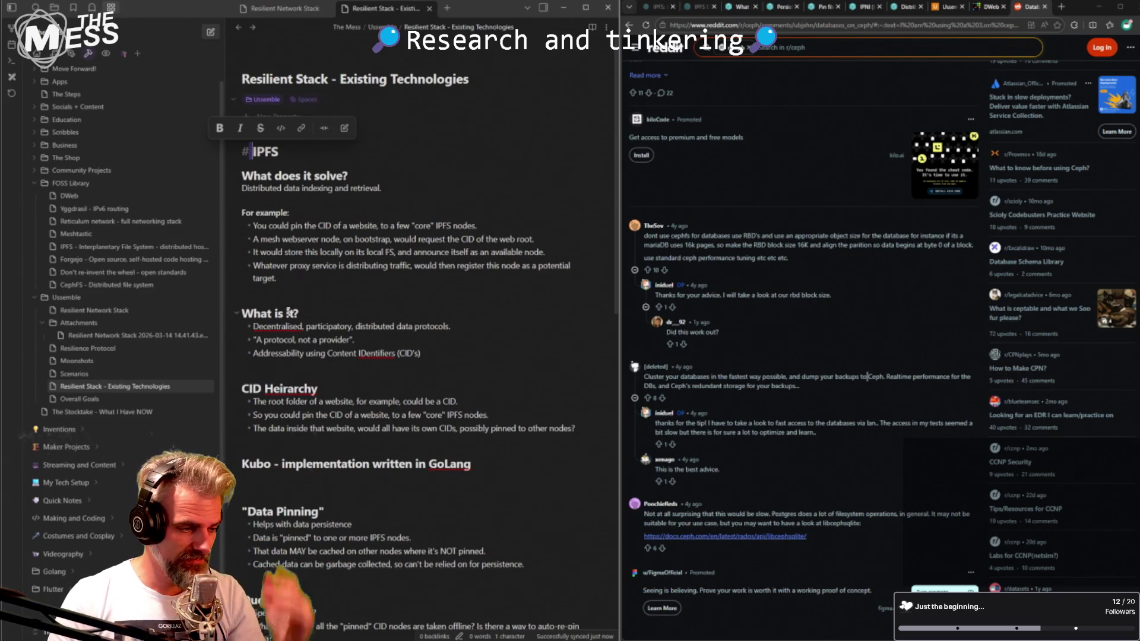
scroll(288, 313, "down", 1)
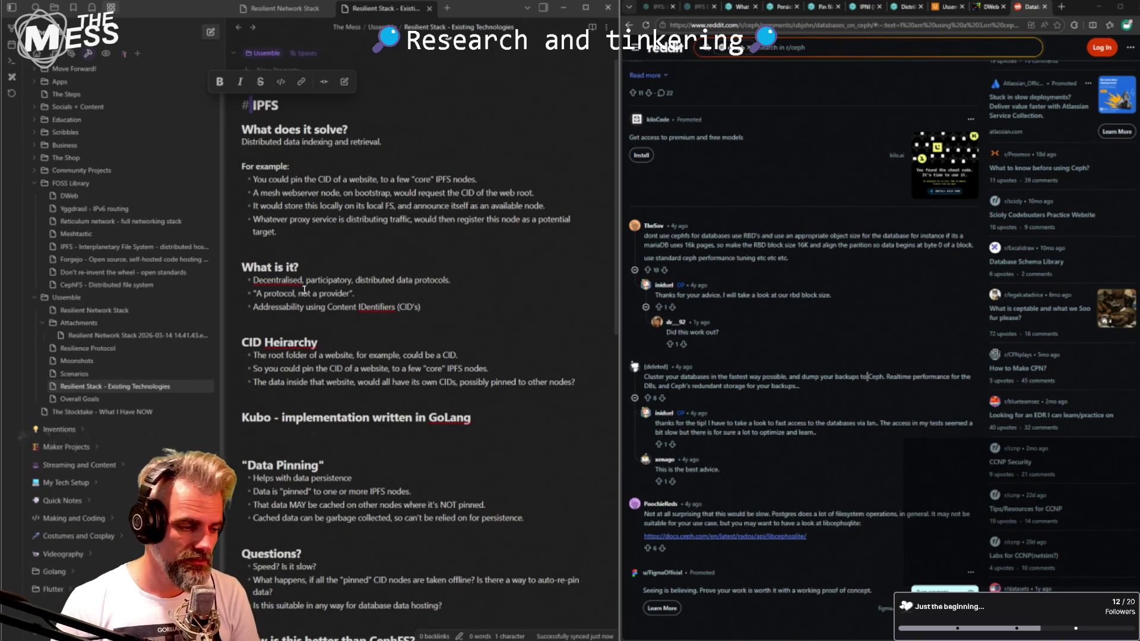
scroll(486, 344, "down", 5)
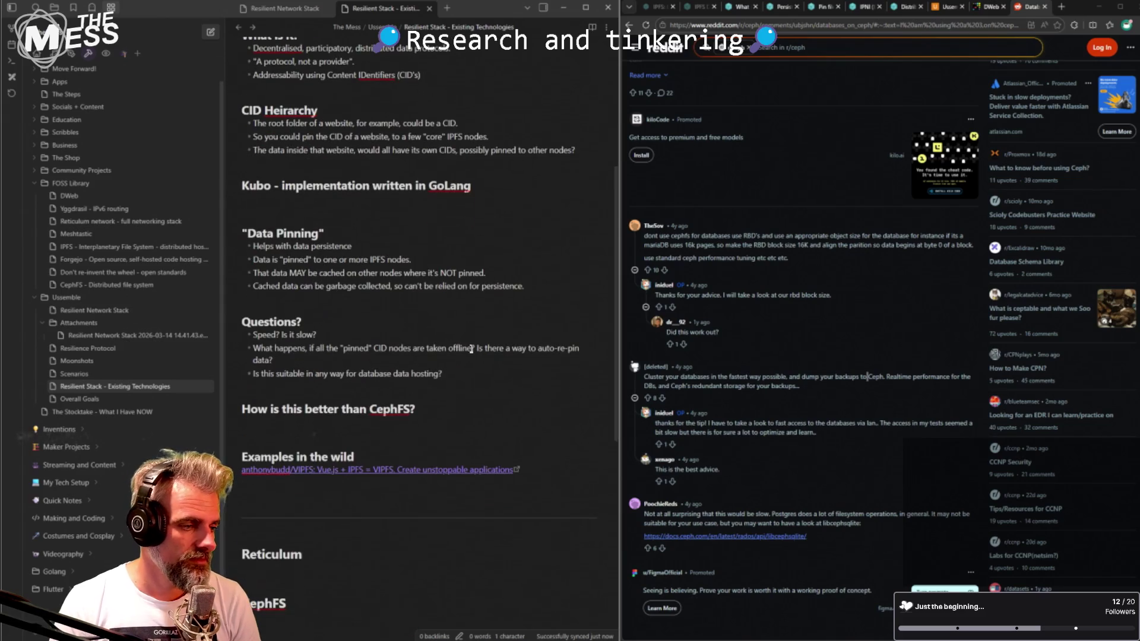
- Place the cursor on the empty line beneath the Reticulum heading
left_click(374, 422)
scroll(382, 411, "down", 5)
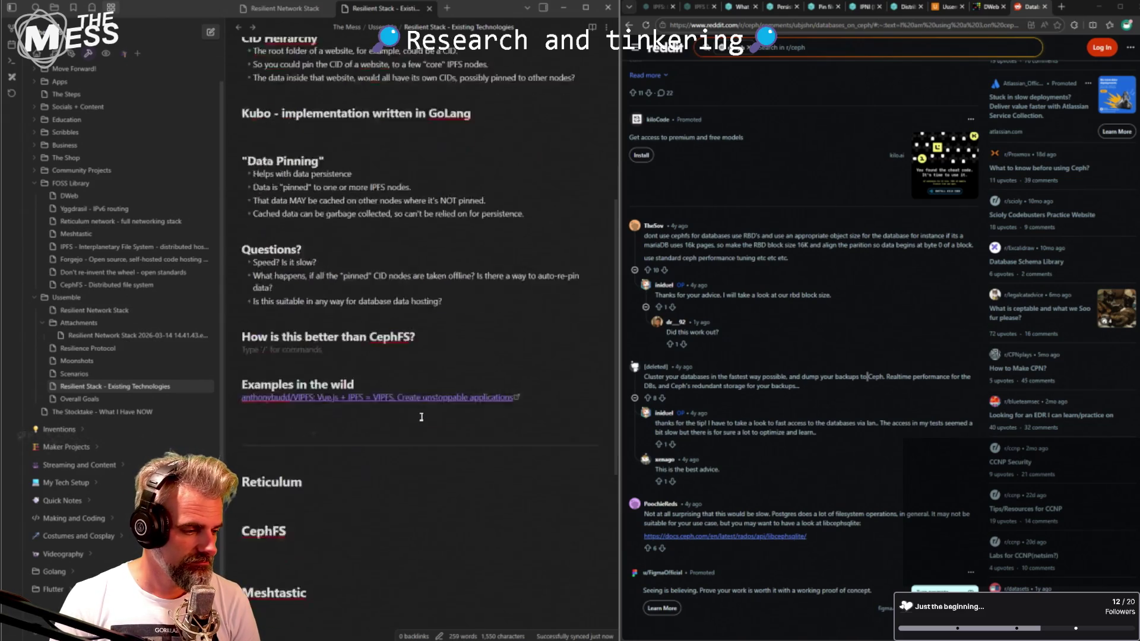
scroll(382, 411, "up", 1)
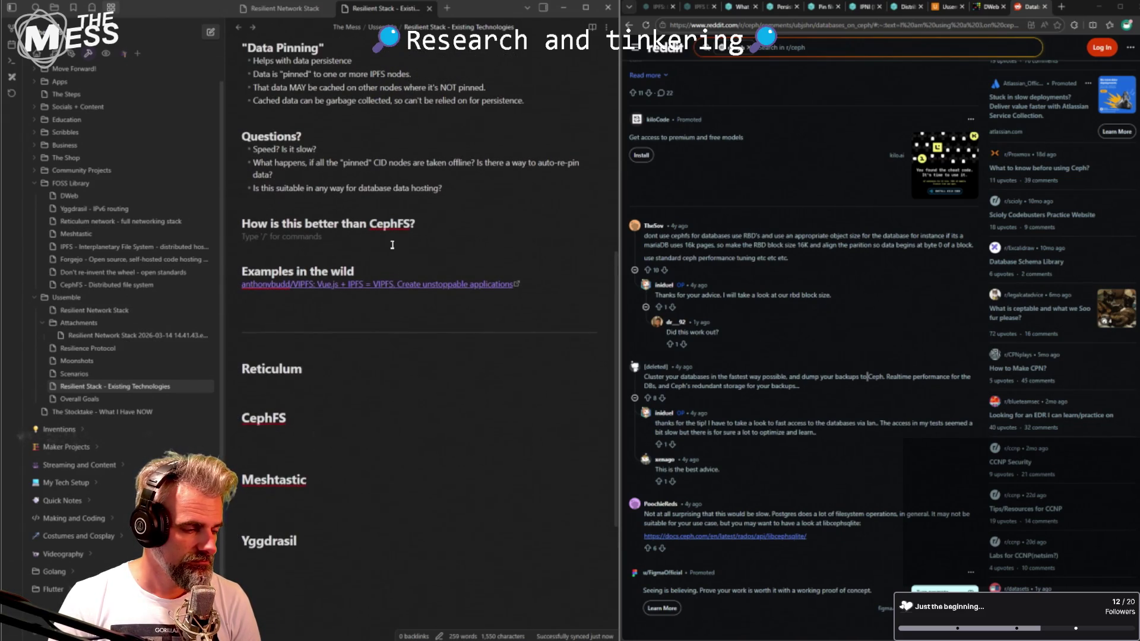
left_click(335, 390)
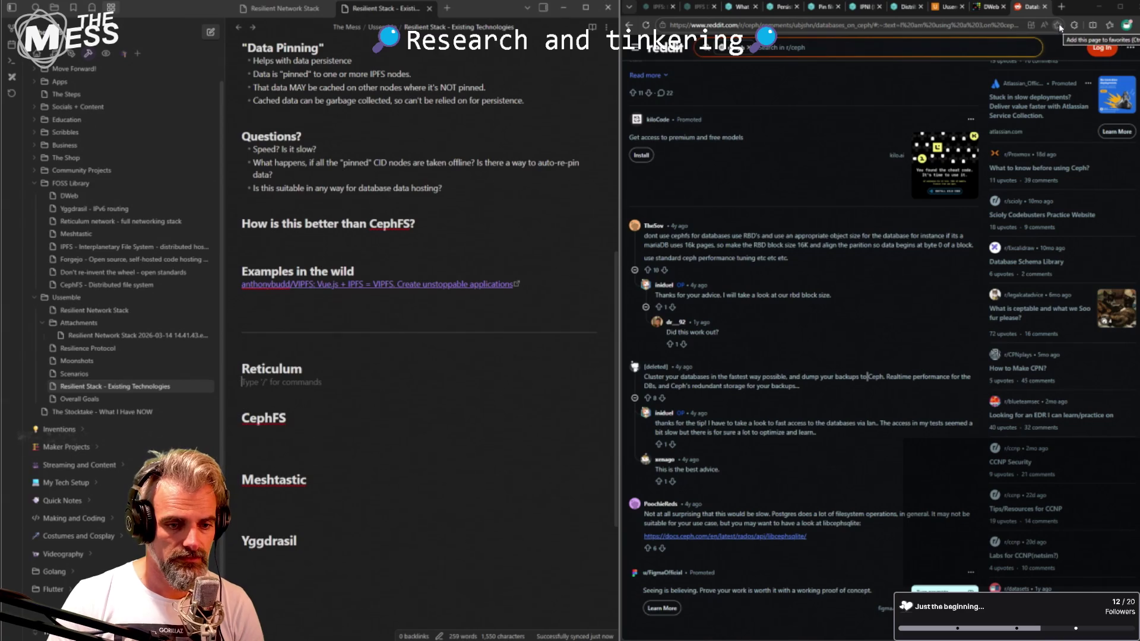
- Close the DWeb page and start a fresh browser tab
left_click(1001, 9)
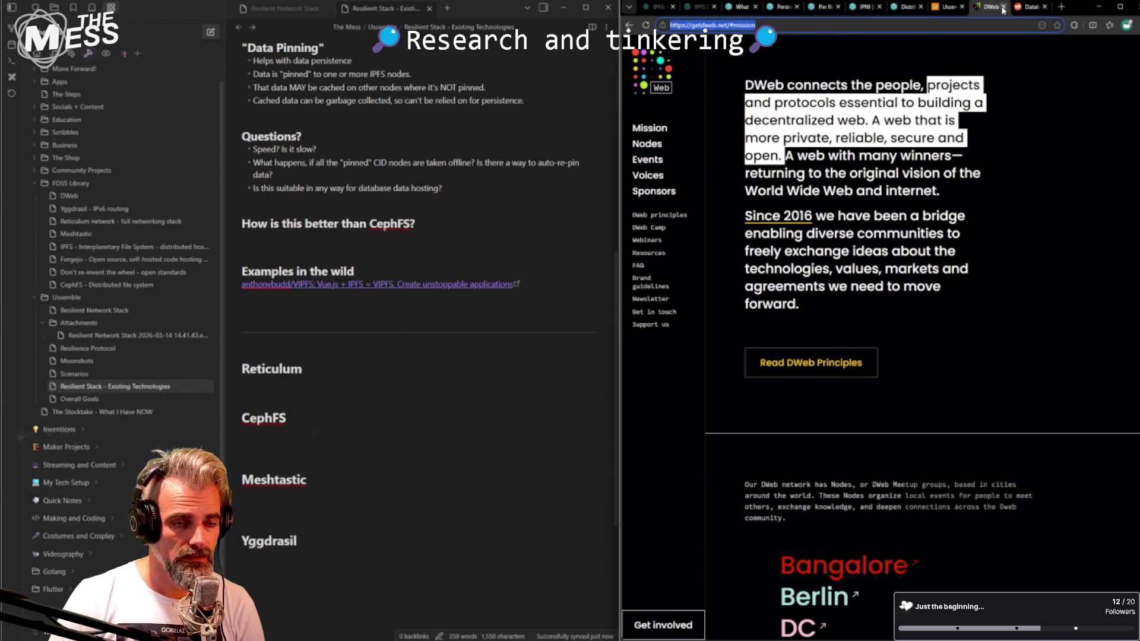
left_click(1003, 8)
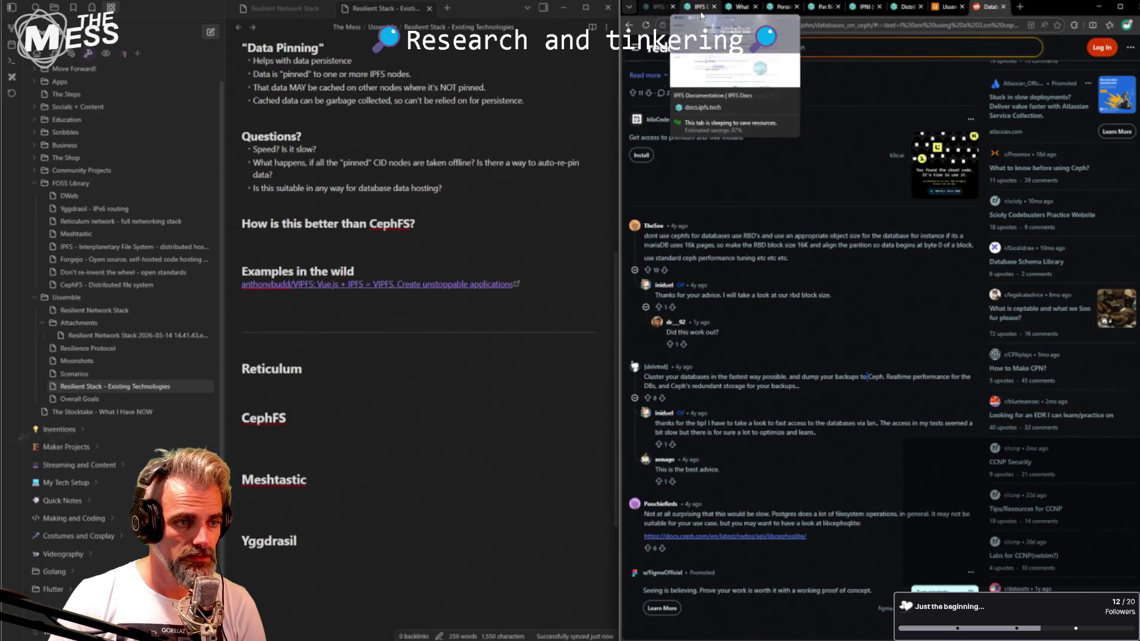
left_click(1023, 8)
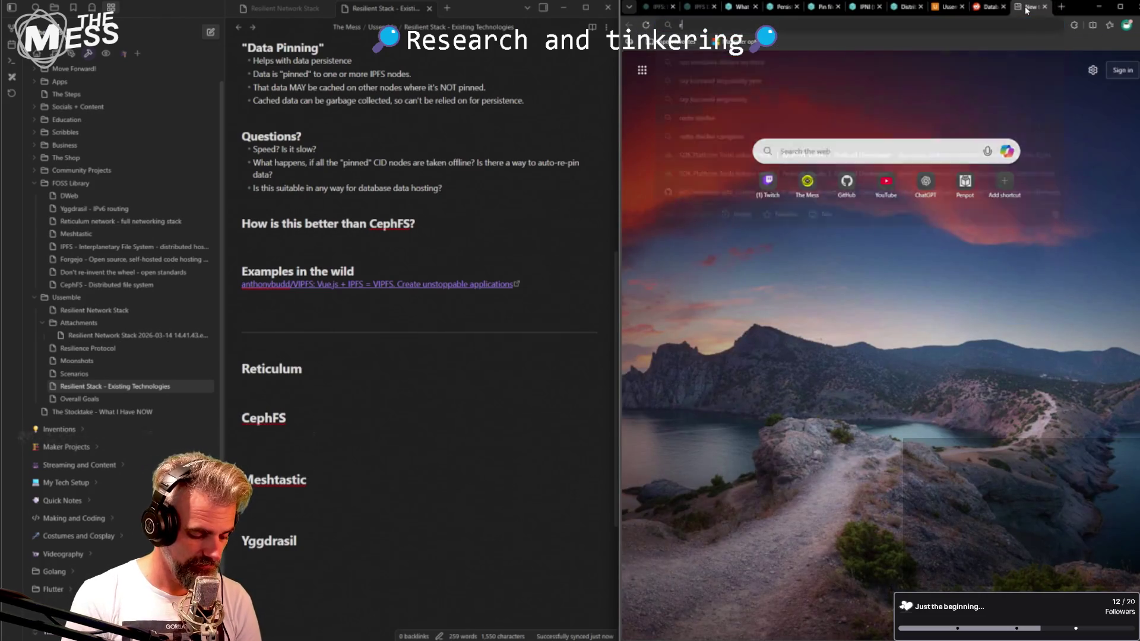
type("retri")
- Search Google for 'reticulum' and land on the Reticulum network site
key("BackSpace")
key("BackSpace")
type("iculum")
key("Return")
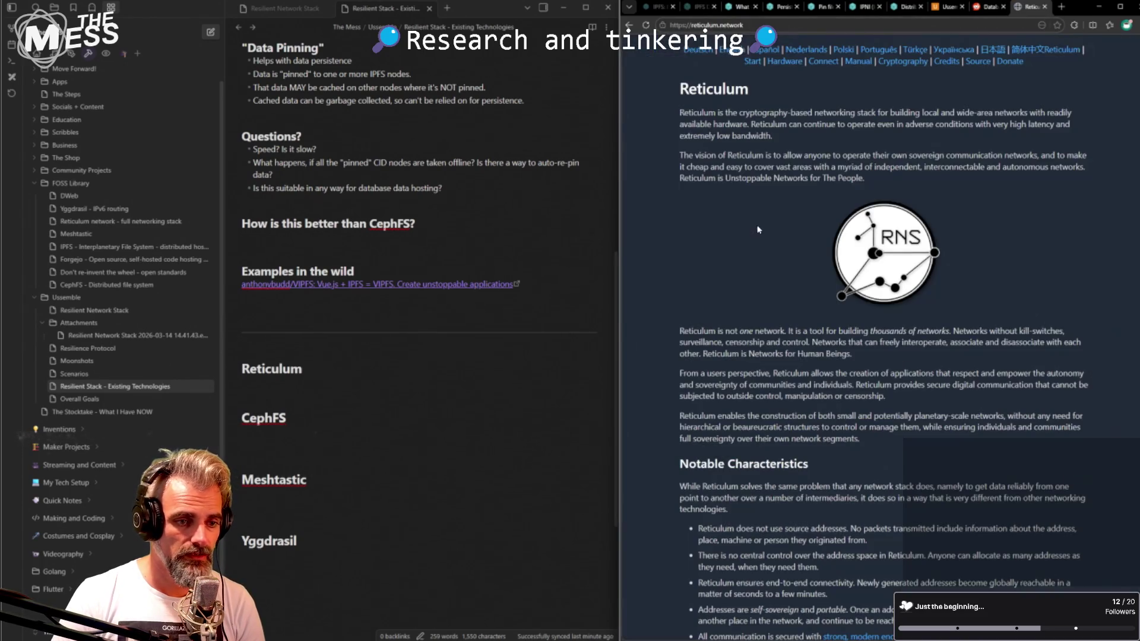
triple_click(740, 115)
- Copy the site's opening Reticulum description and paste it under a new 'What is it' heading
left_click(793, 128)
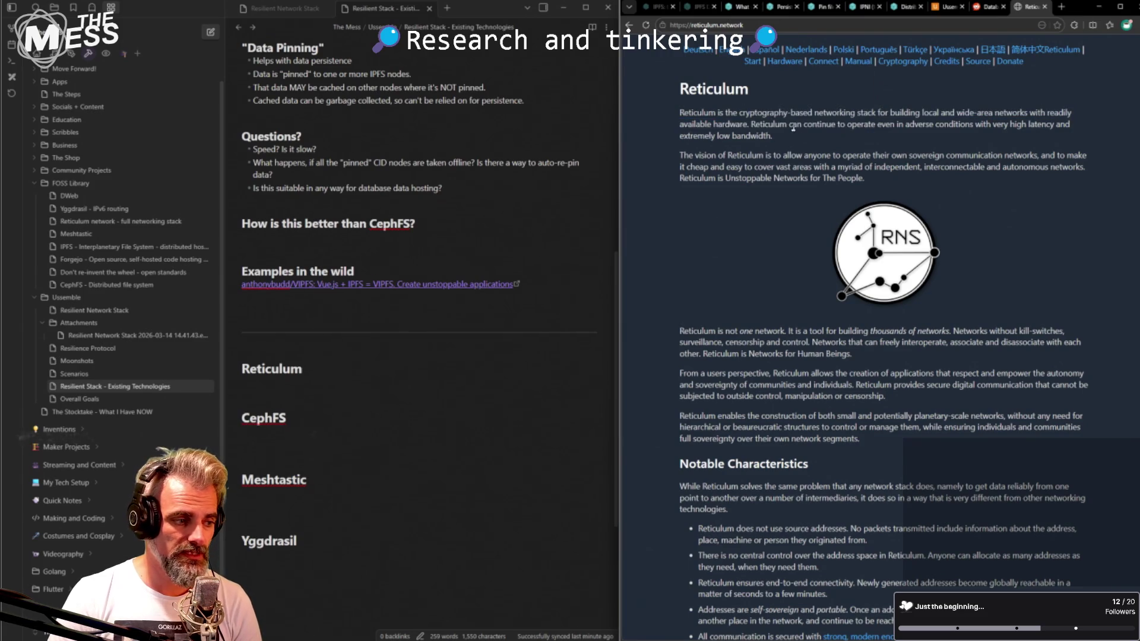
left_click_drag(675, 115, 792, 137)
key("ctrl+c")
left_click(304, 392)
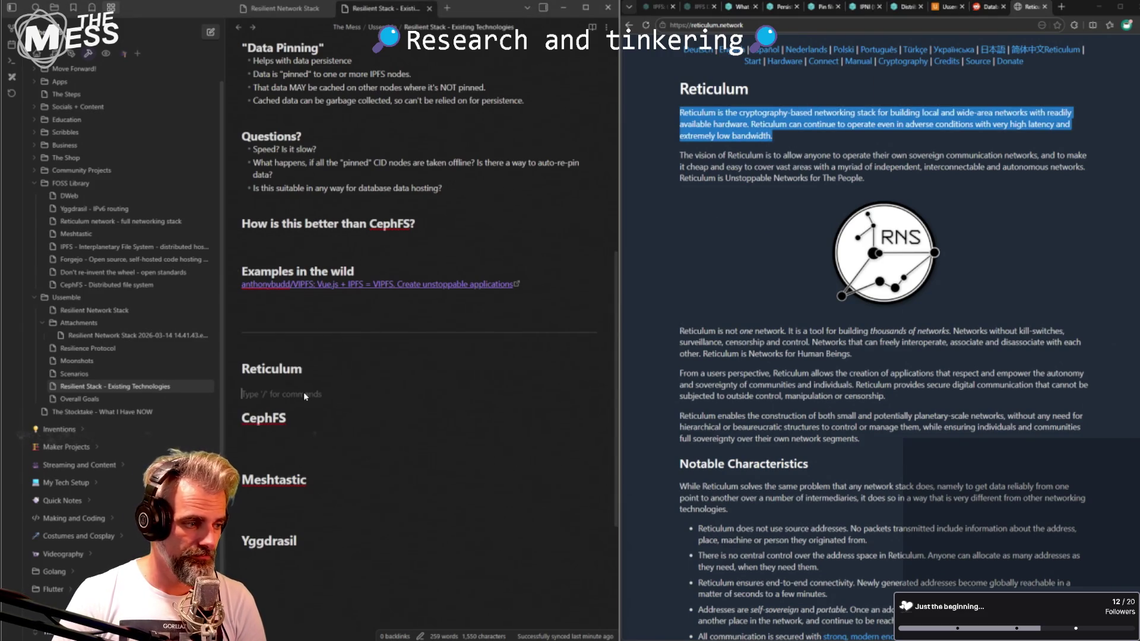
type("##")
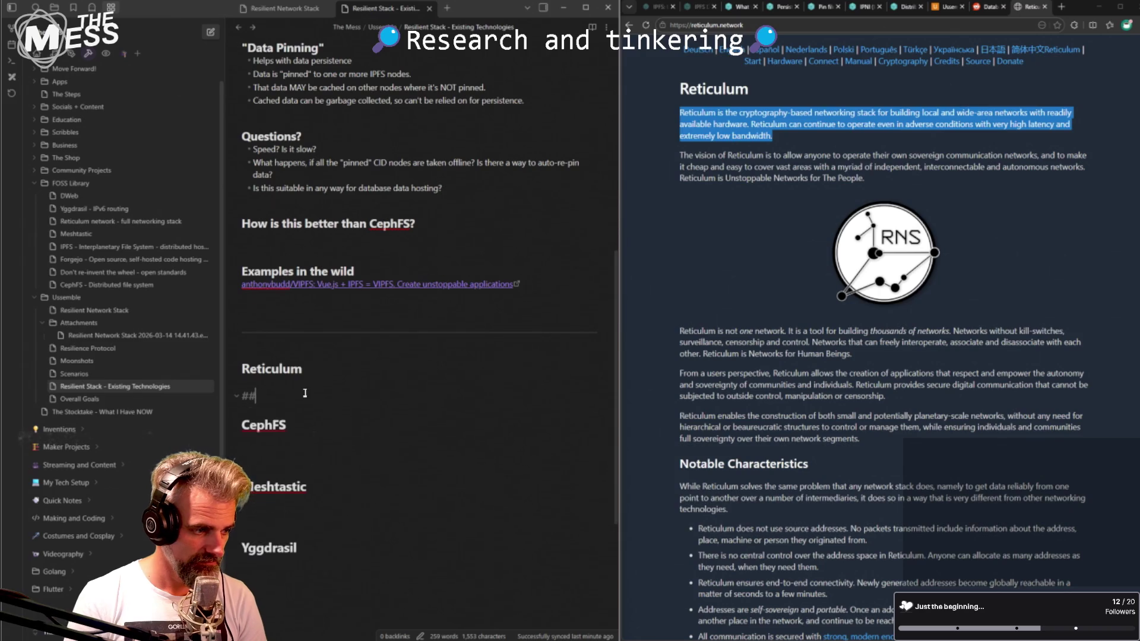
key("Return")
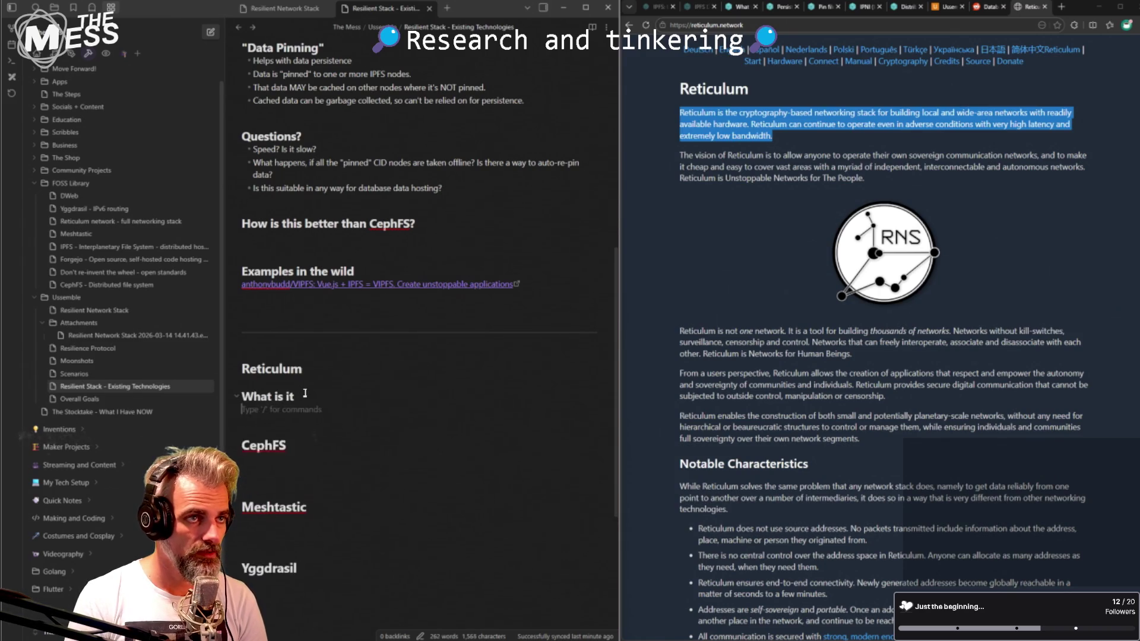
key("ctrl+v")
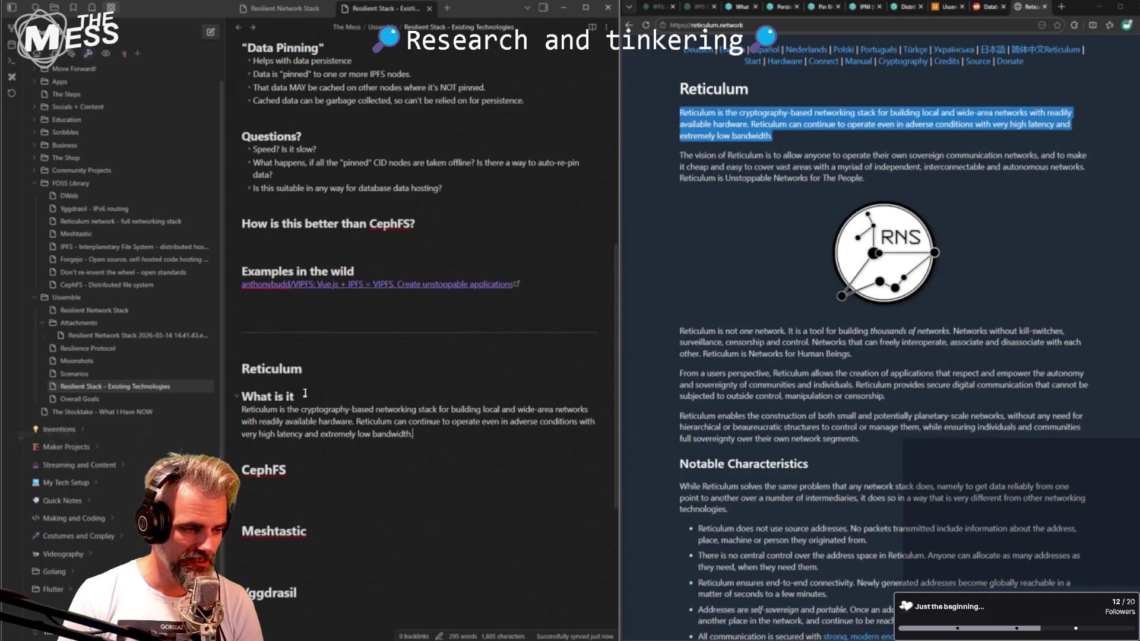
scroll(913, 523, "down", 1)
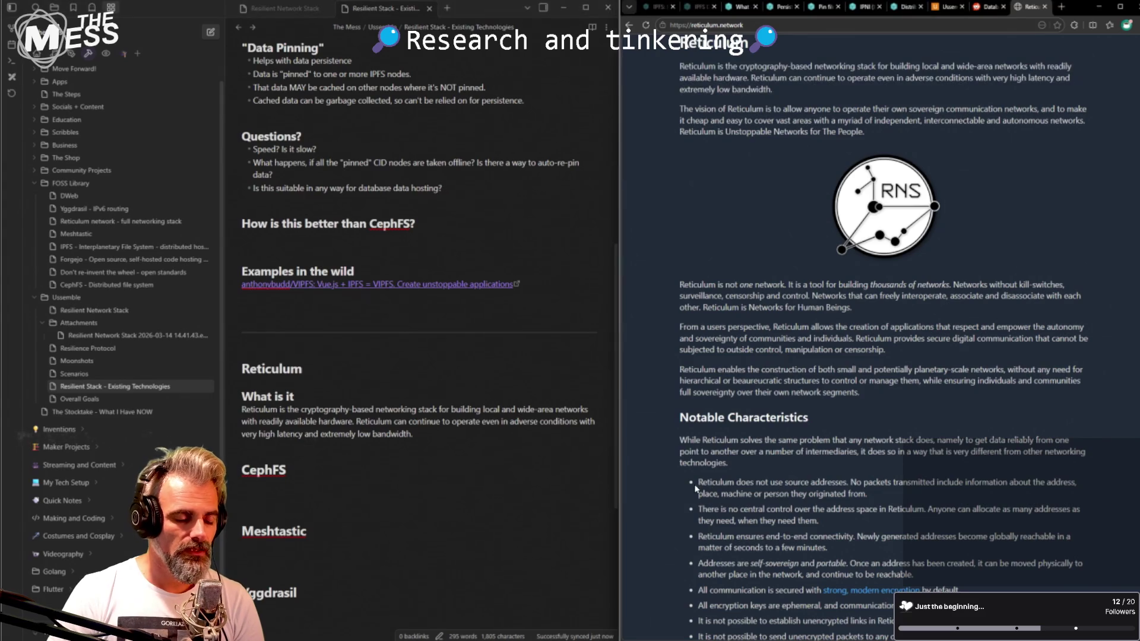
- Zoom the Reticulum page to 110% and bring up the Resilient Network Stack note beside it
left_click_drag(699, 482, 883, 495)
scroll(878, 473, "down", 1)
scroll(877, 458, "up", 1, "ctrl")
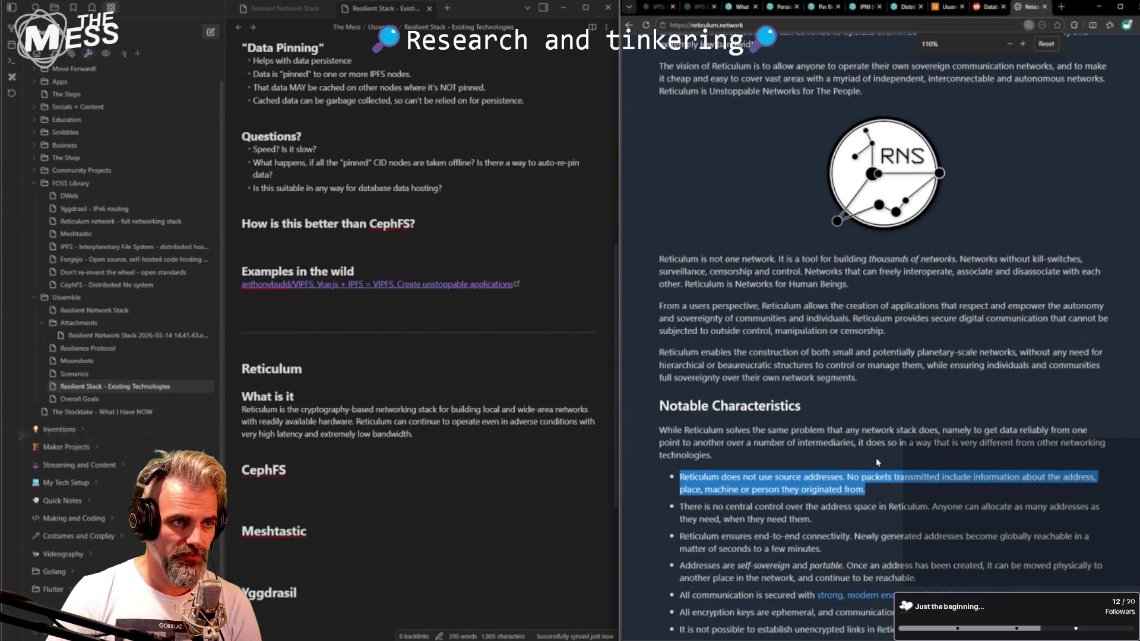
left_click(80, 399)
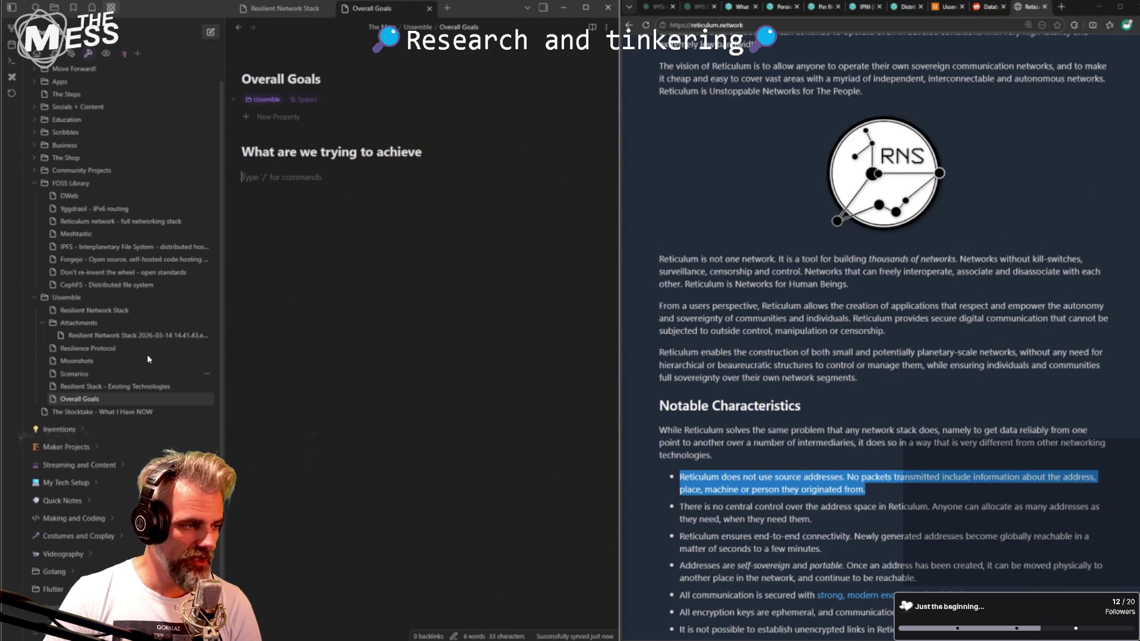
key("ctrl+Tab")
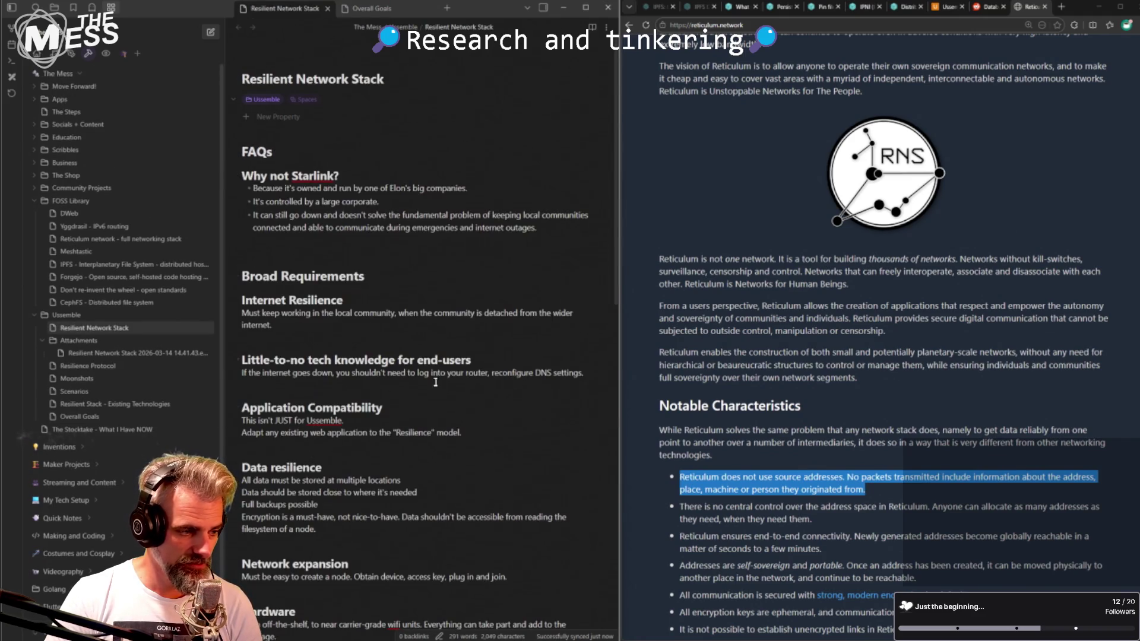
scroll(851, 456, "down", 1)
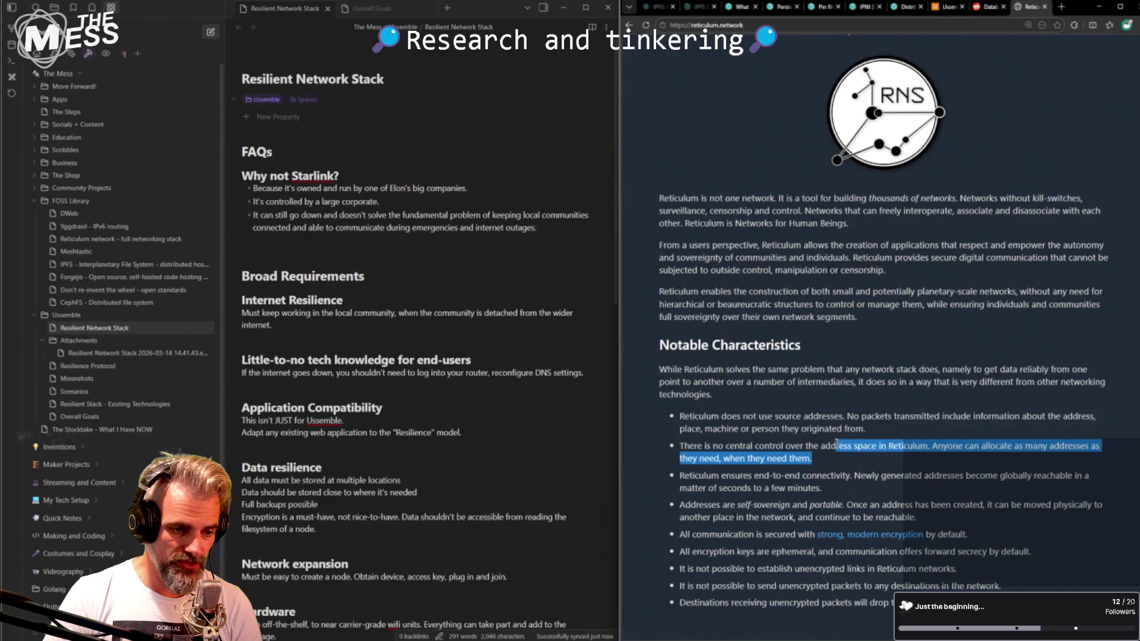
- Read the Notable Characteristics bullets on central control, end-to-end connectivity and self-sovereign addresses
left_click_drag(852, 456, 680, 446)
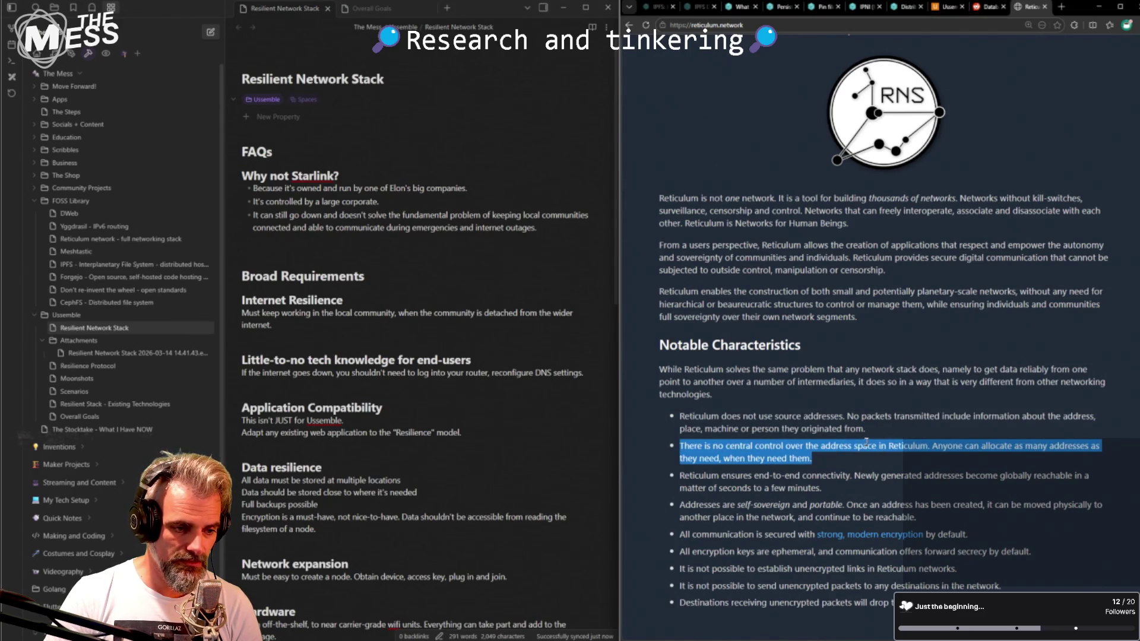
left_click(881, 450)
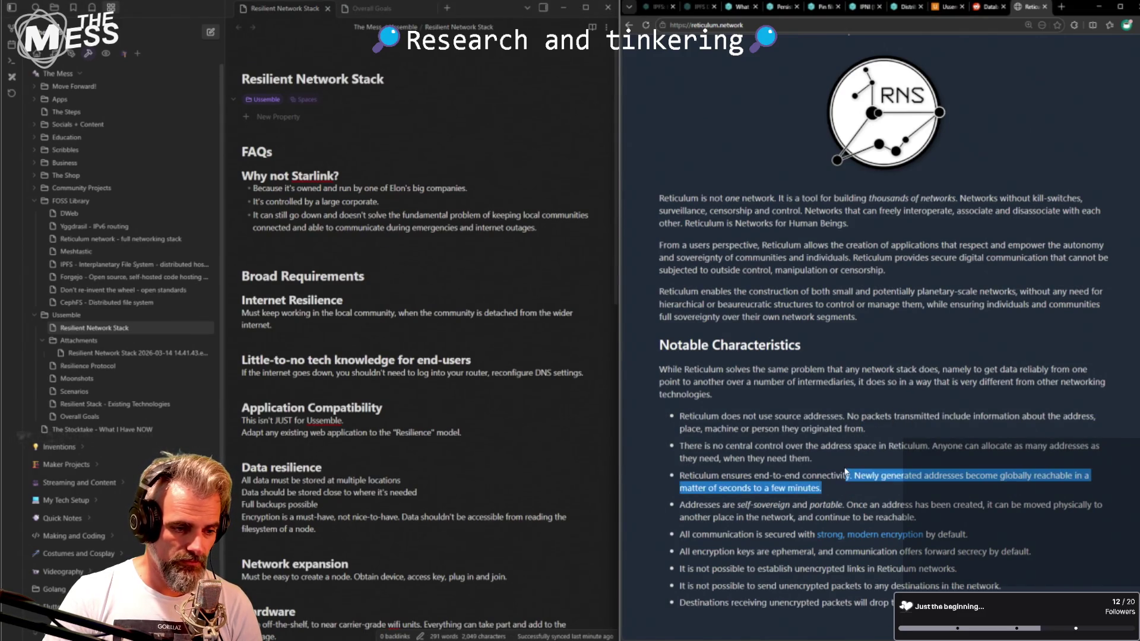
left_click_drag(847, 496, 680, 476)
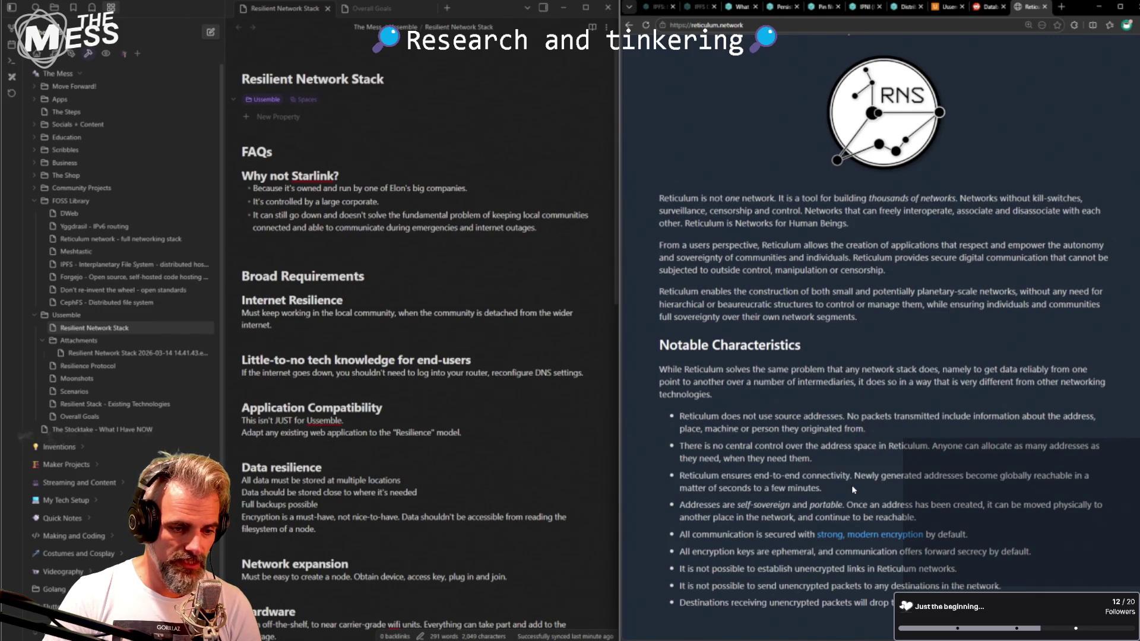
left_click_drag(851, 486, 854, 476)
left_click(854, 486)
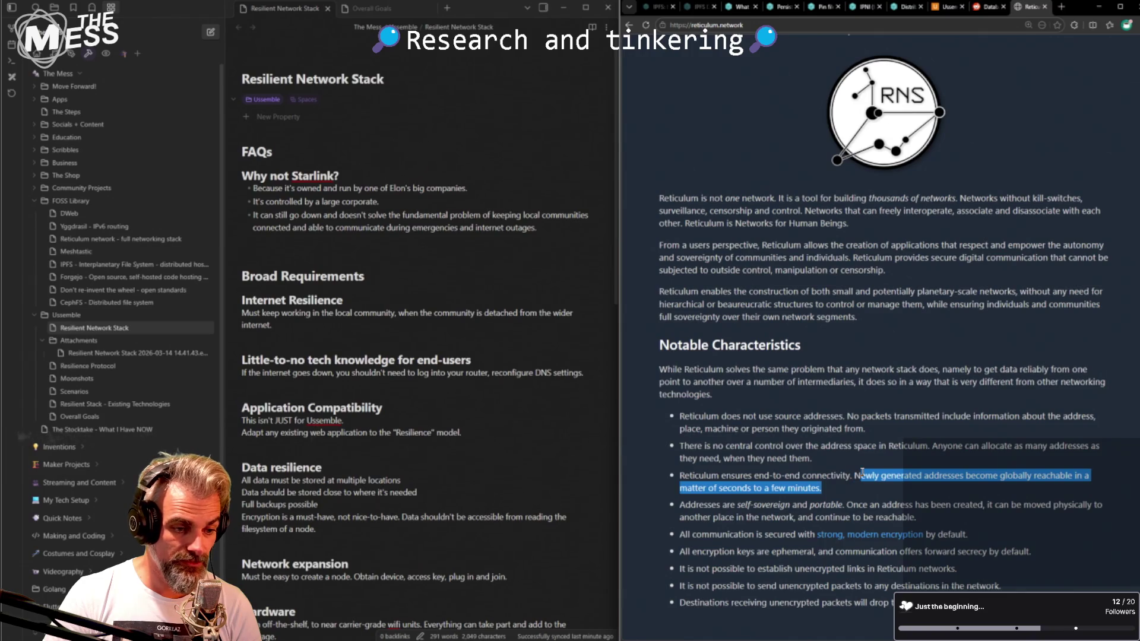
left_click(850, 479)
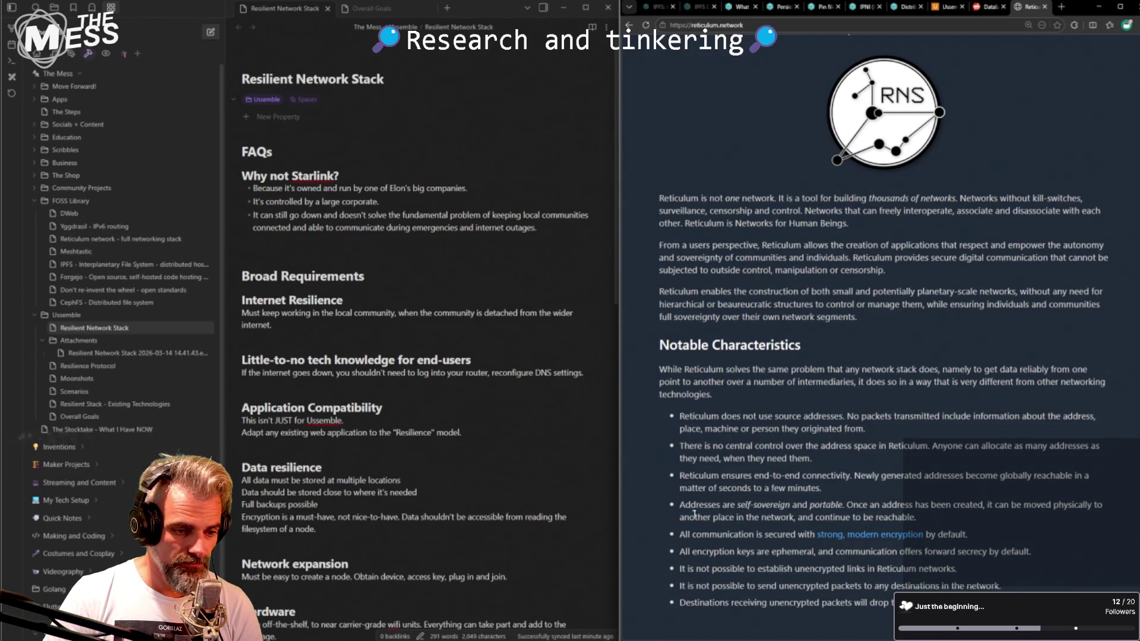
mouse_move(683, 505)
left_mouse_down()
mouse_move(891, 506)
mouse_move(682, 505)
left_mouse_up()
left_click(938, 511)
left_click(949, 517)
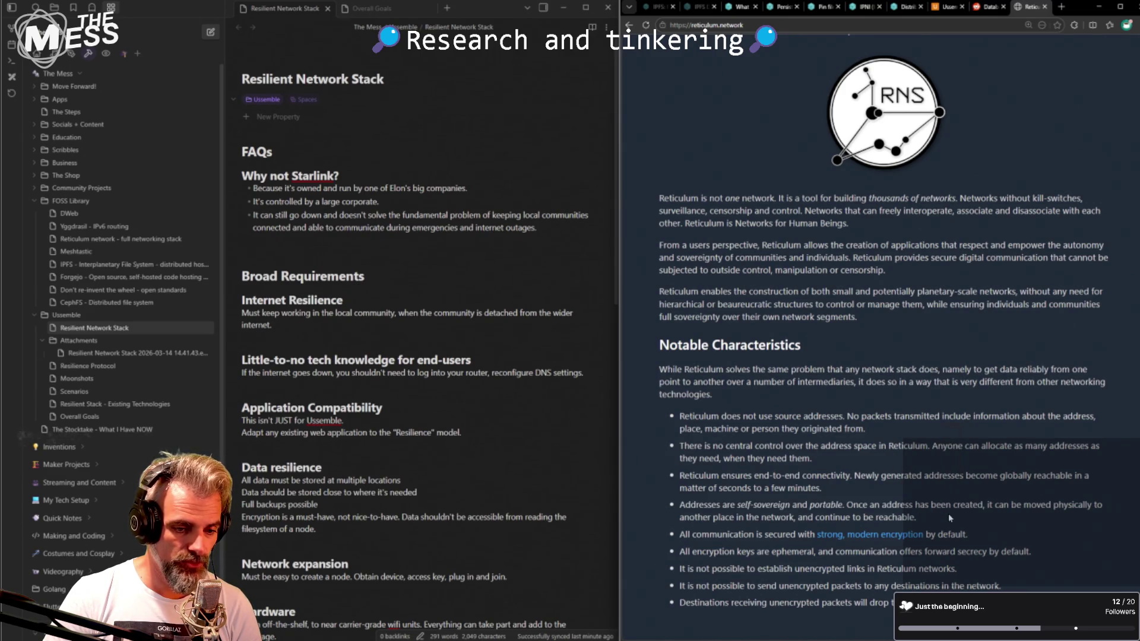
left_click_drag(946, 514, 894, 489)
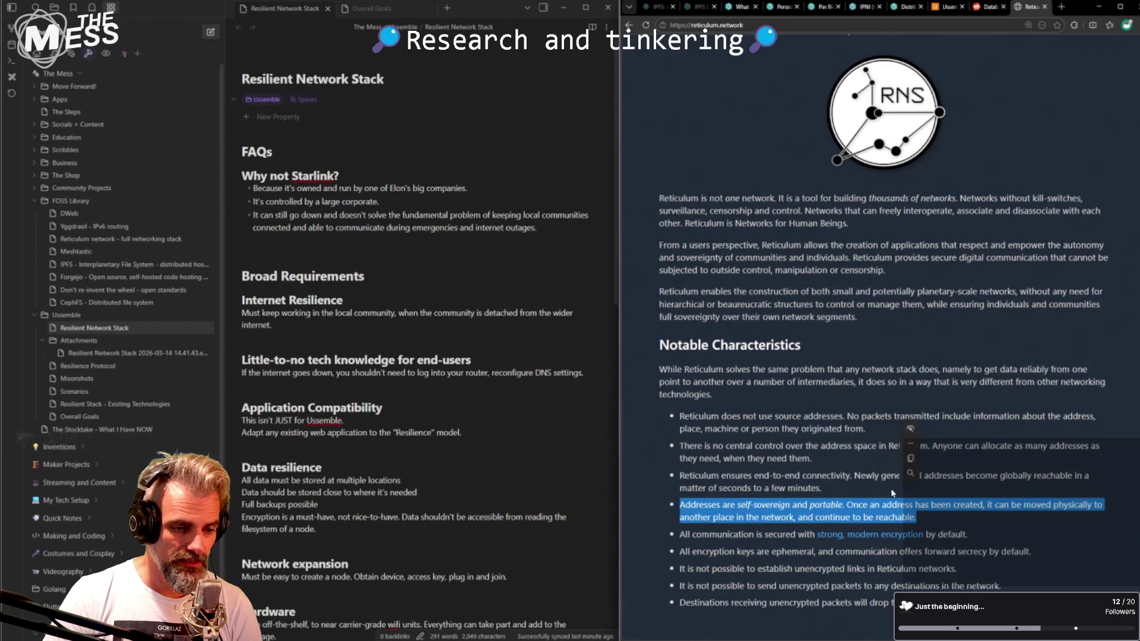
left_click(886, 492)
left_click_drag(946, 521, 917, 505)
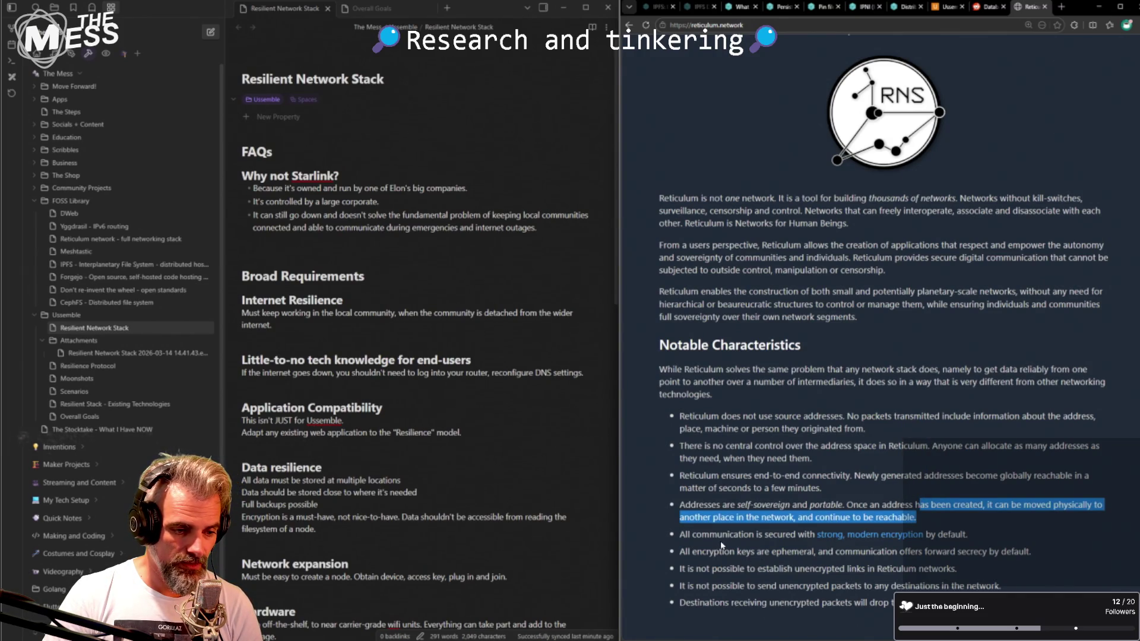
- Read the bullets on strong encryption, ephemeral keys and blocked unencrypted packets
left_click_drag(722, 540, 799, 537)
left_click_drag(718, 536, 962, 533)
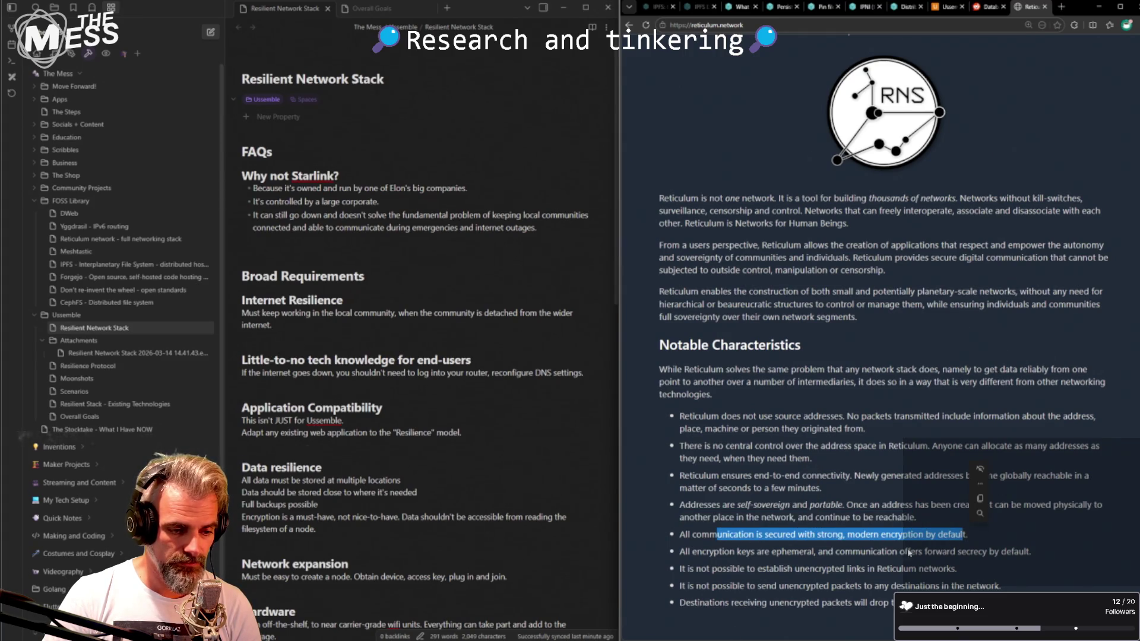
left_click_drag(702, 553, 827, 553)
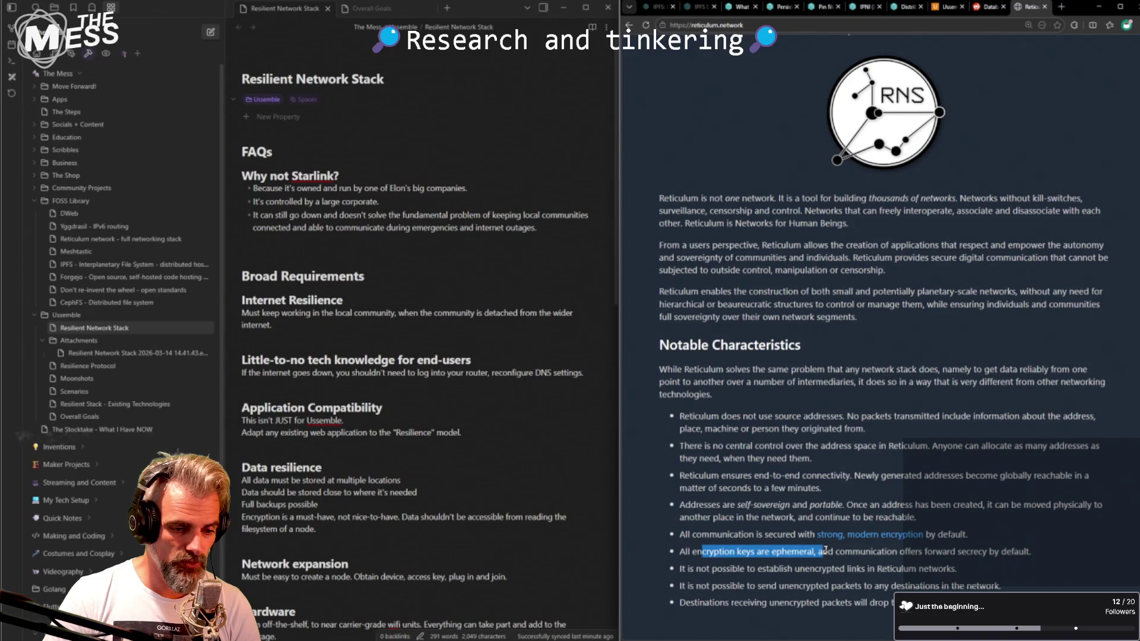
left_click_drag(812, 554, 811, 555)
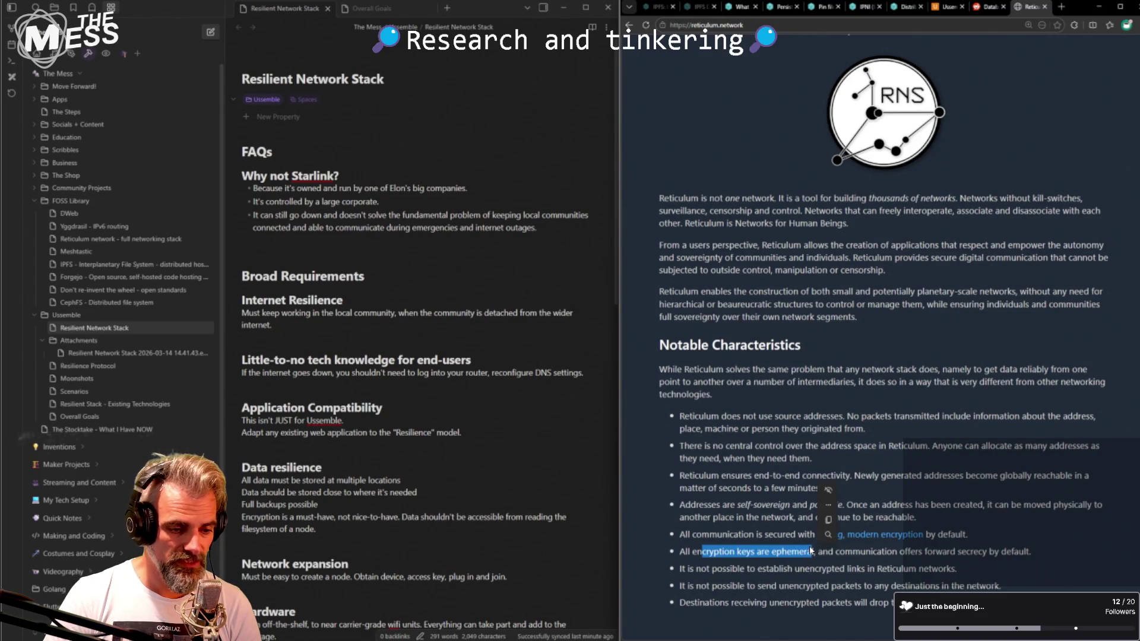
left_click(813, 564)
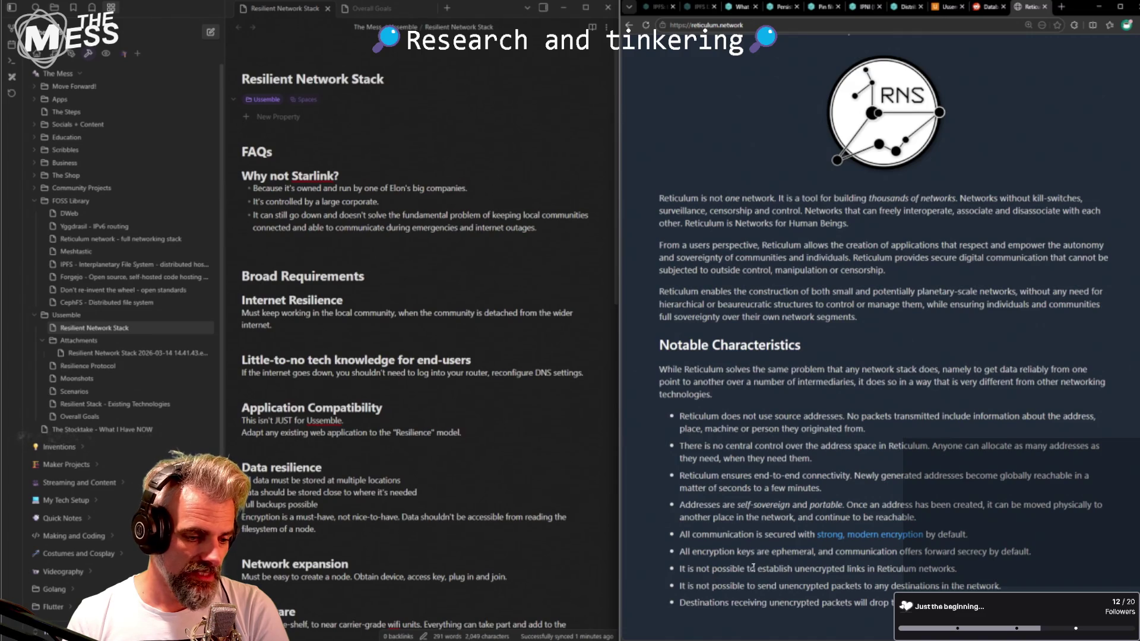
left_click_drag(714, 572, 797, 570)
double_click(820, 569)
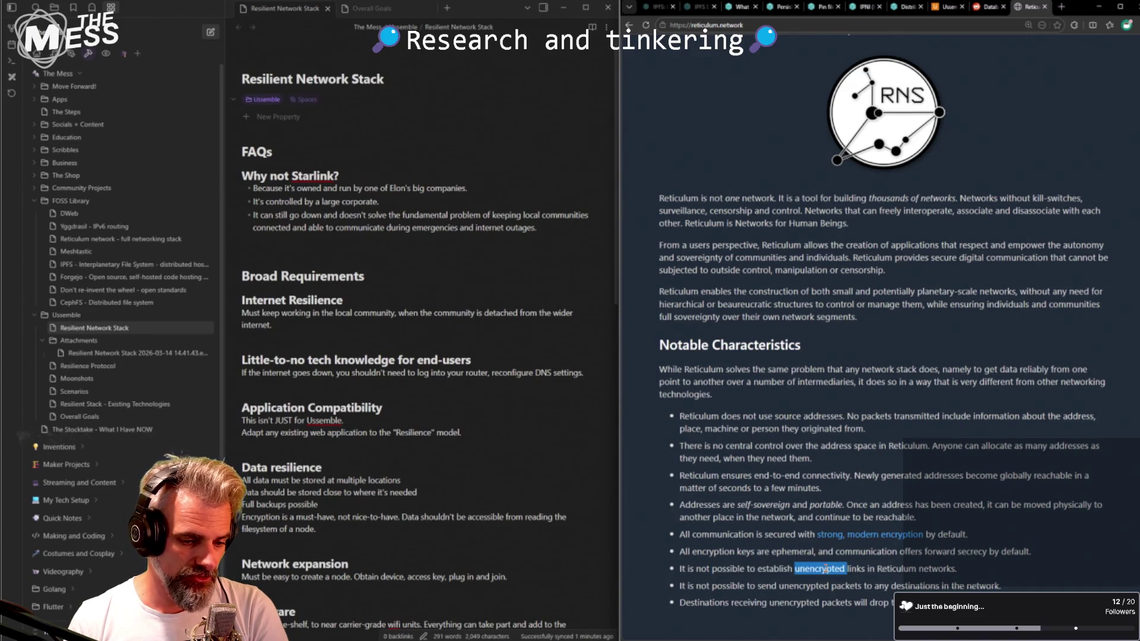
left_click_drag(758, 586, 838, 588)
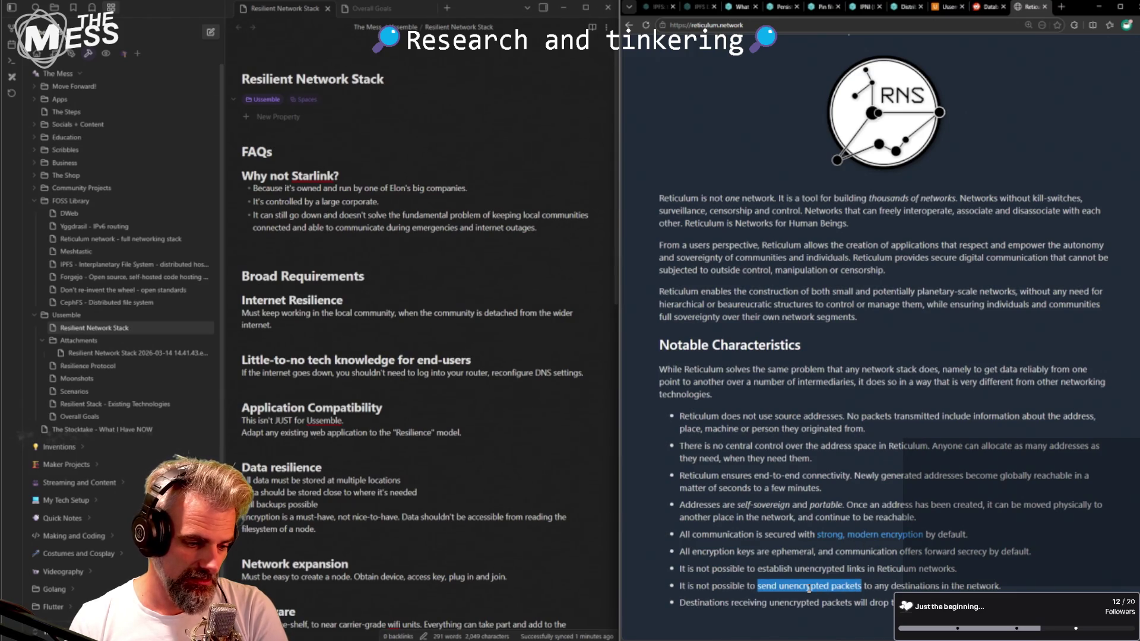
left_click(780, 599)
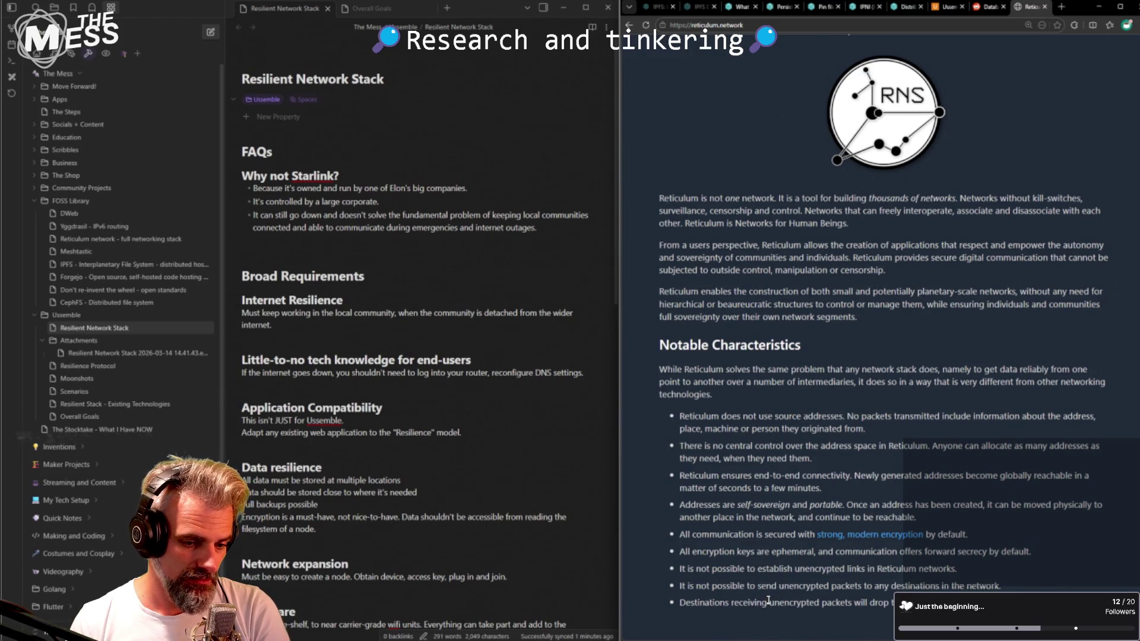
left_click_drag(859, 605, 806, 603)
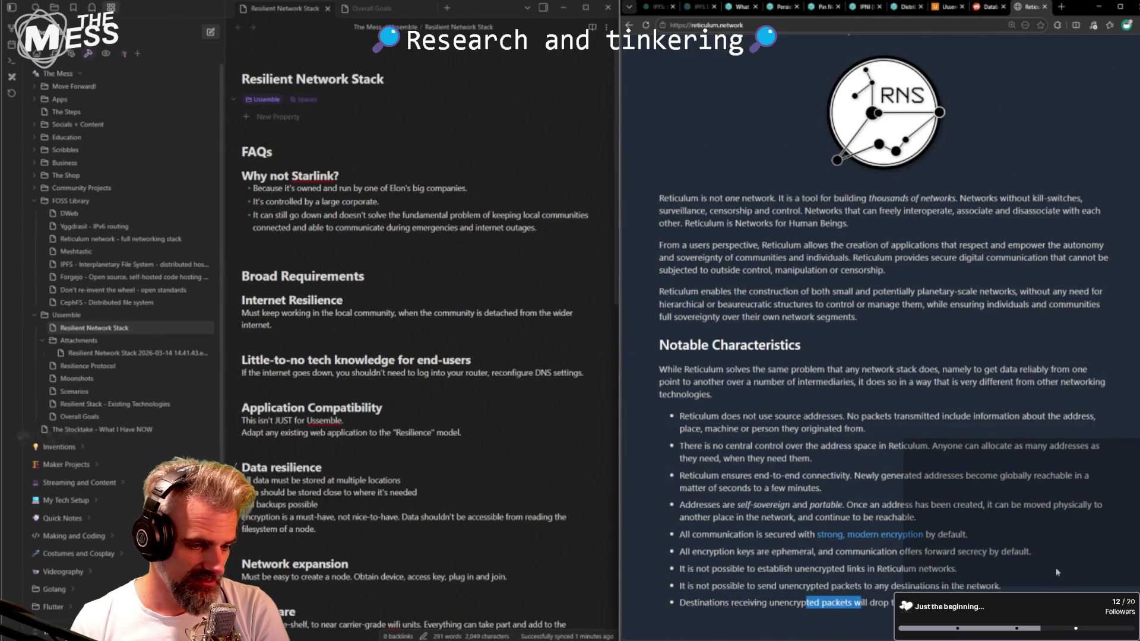
scroll(880, 204, "up", 3)
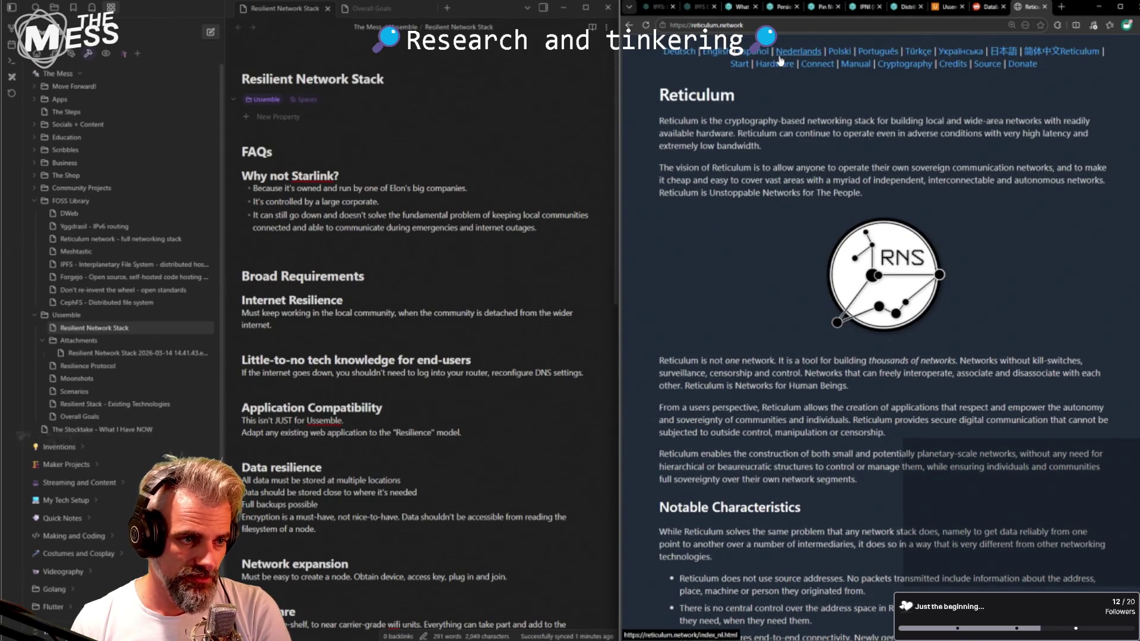
scroll(880, 203, "down", 3)
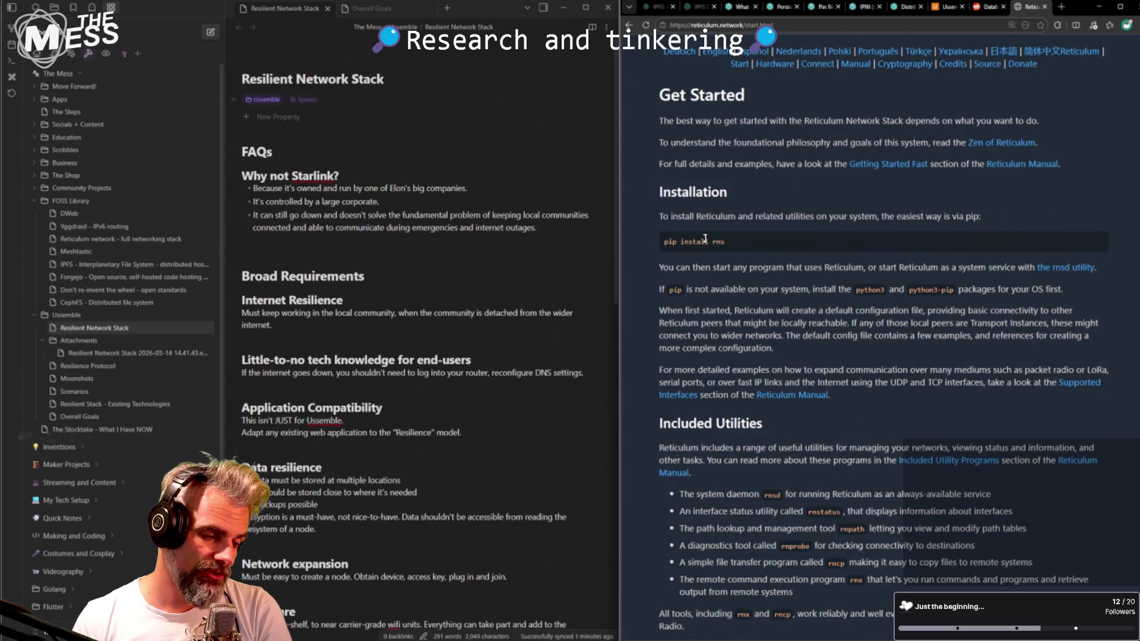
- Review the 'pip install rns' command on the Get Started page
left_click_drag(683, 242, 729, 242)
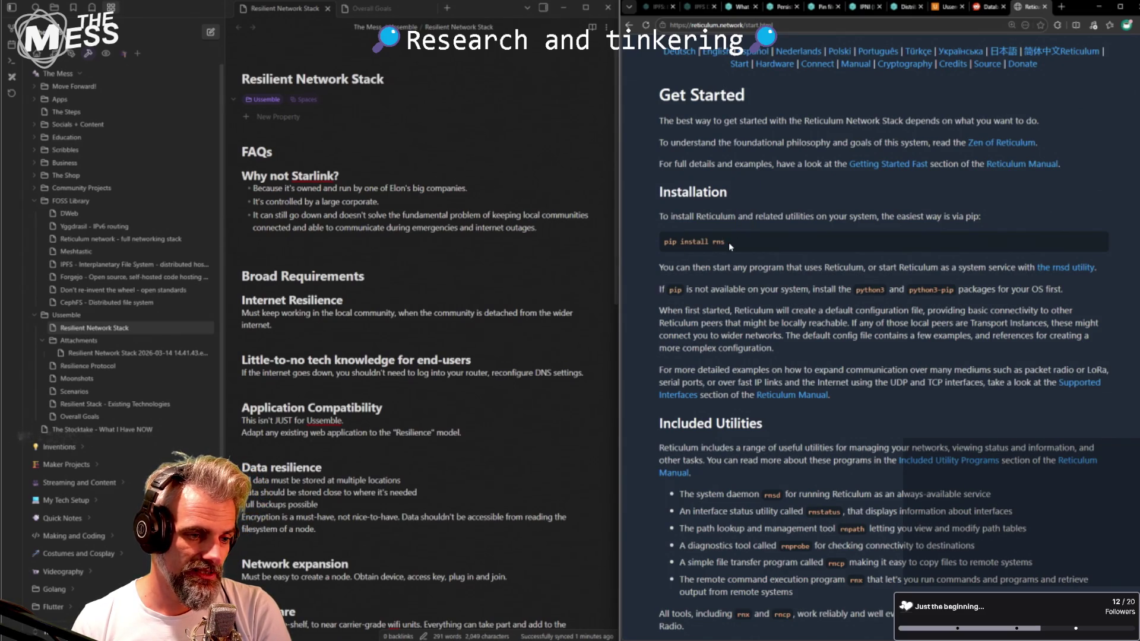
mouse_move(677, 242)
left_mouse_down()
mouse_move(741, 241)
mouse_move(693, 240)
left_mouse_up()
left_click(742, 242)
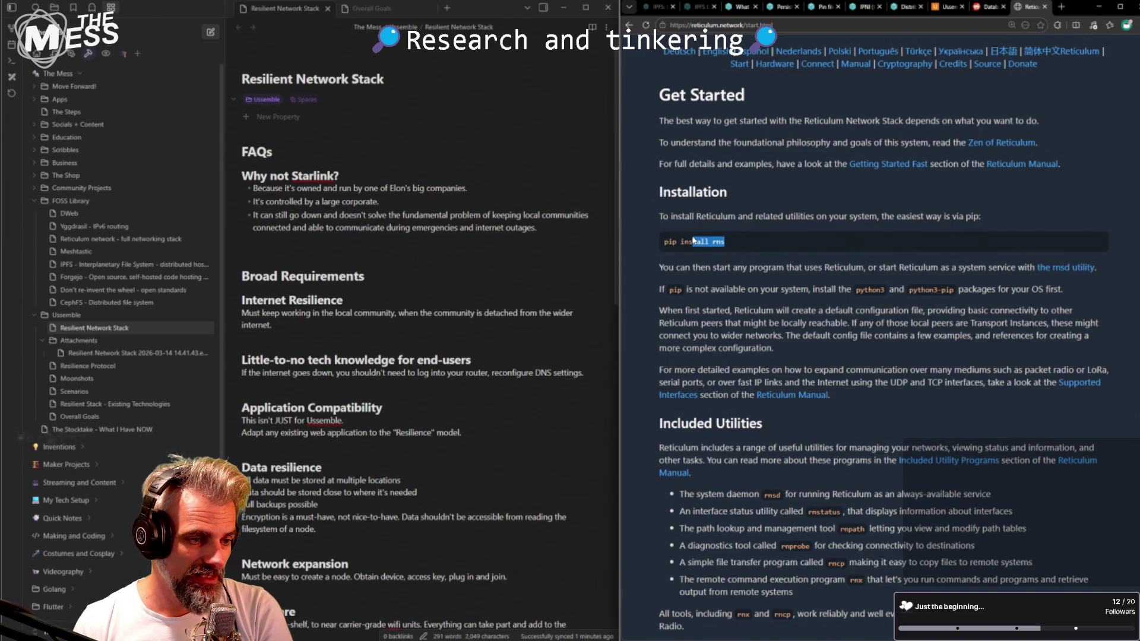
left_click(692, 239)
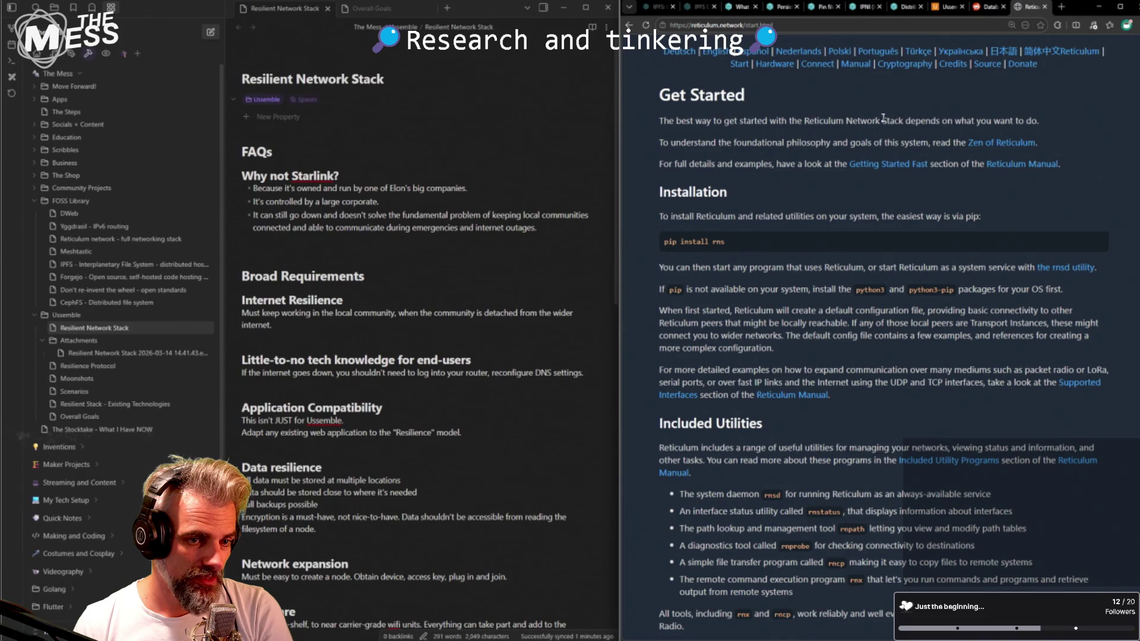
- Open the Zen of Reticulum page in a new tab
right_click(984, 148)
left_click(1025, 159)
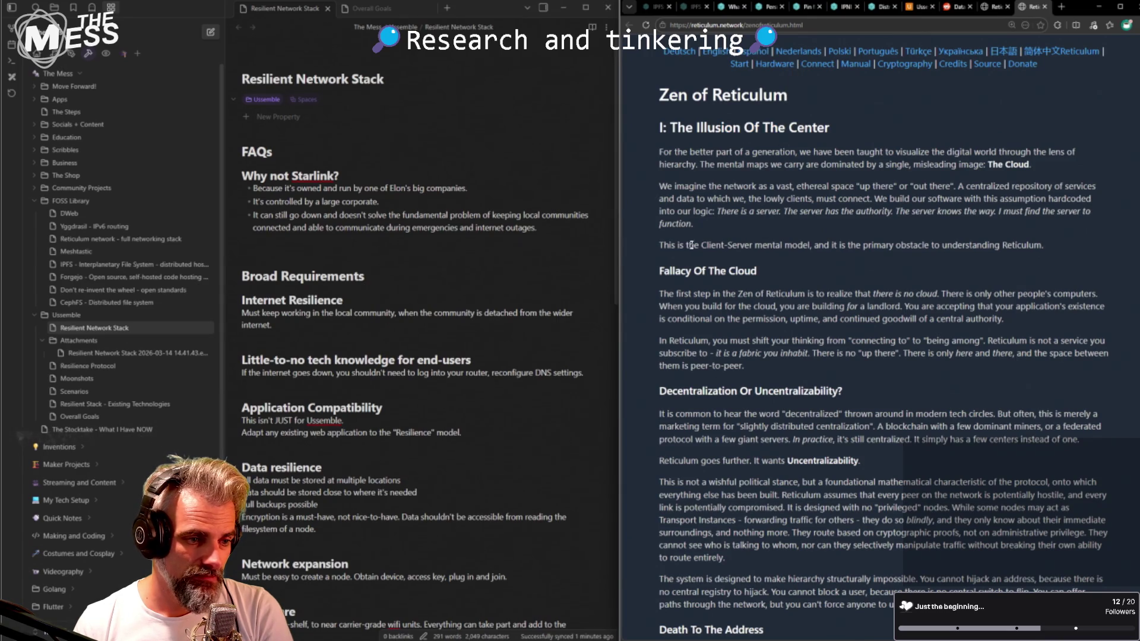
scroll(691, 244, "down", 3)
- Read the Decentralization Or Uncentralizability section and its Old Way / Zen Way examples
left_click_drag(663, 252, 841, 253)
left_click(755, 254)
double_click(767, 253)
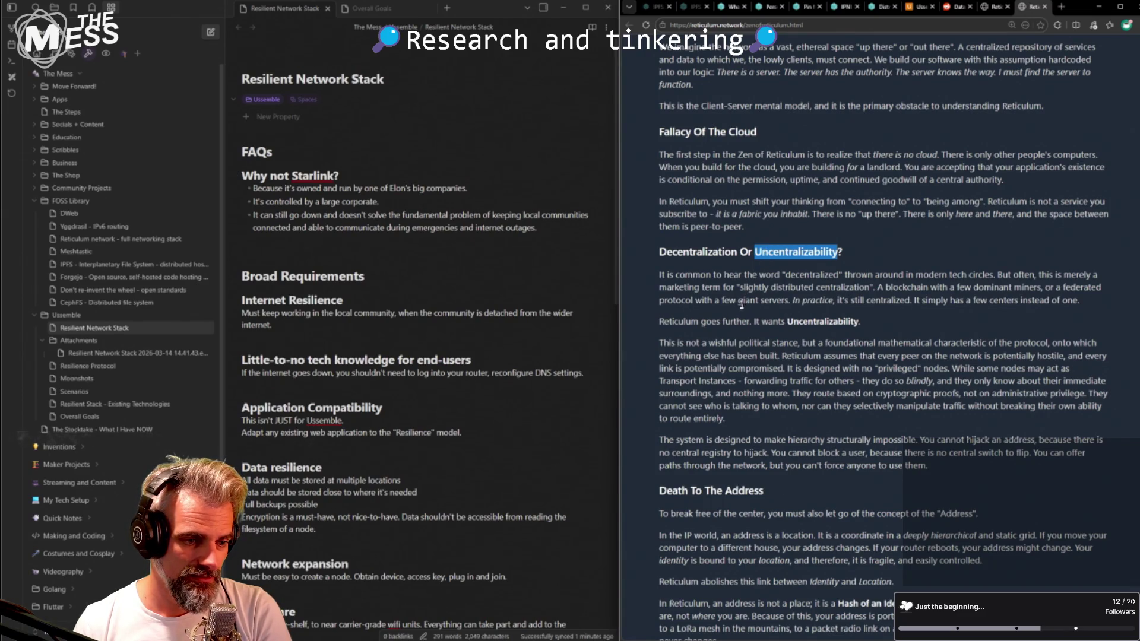
scroll(747, 316, "down", 1)
left_click(812, 286)
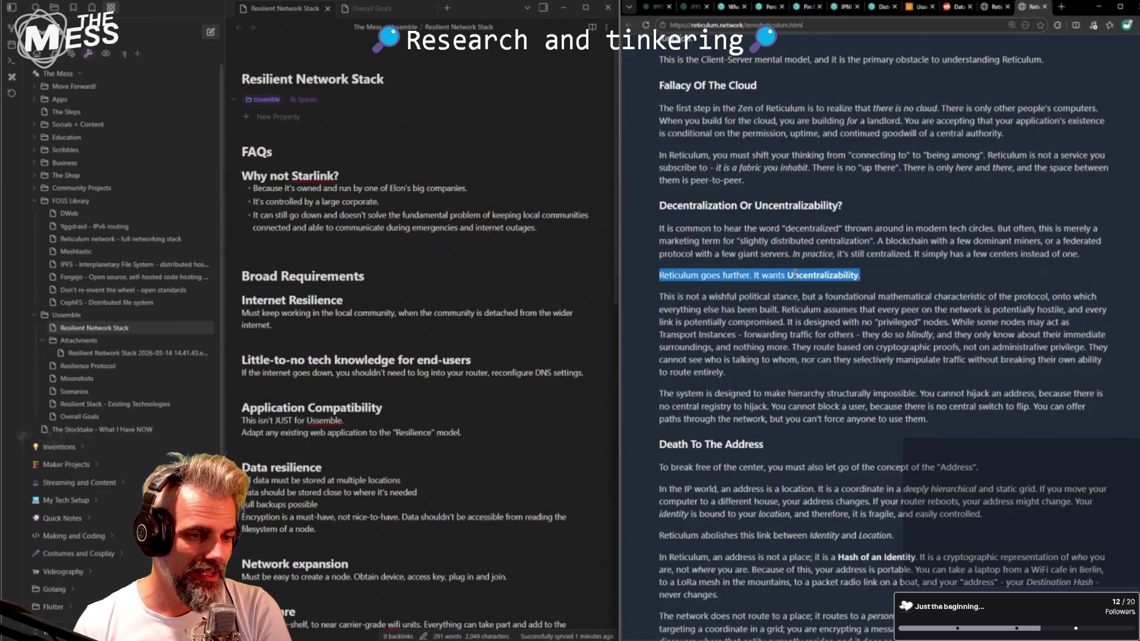
scroll(790, 276, "down", 1)
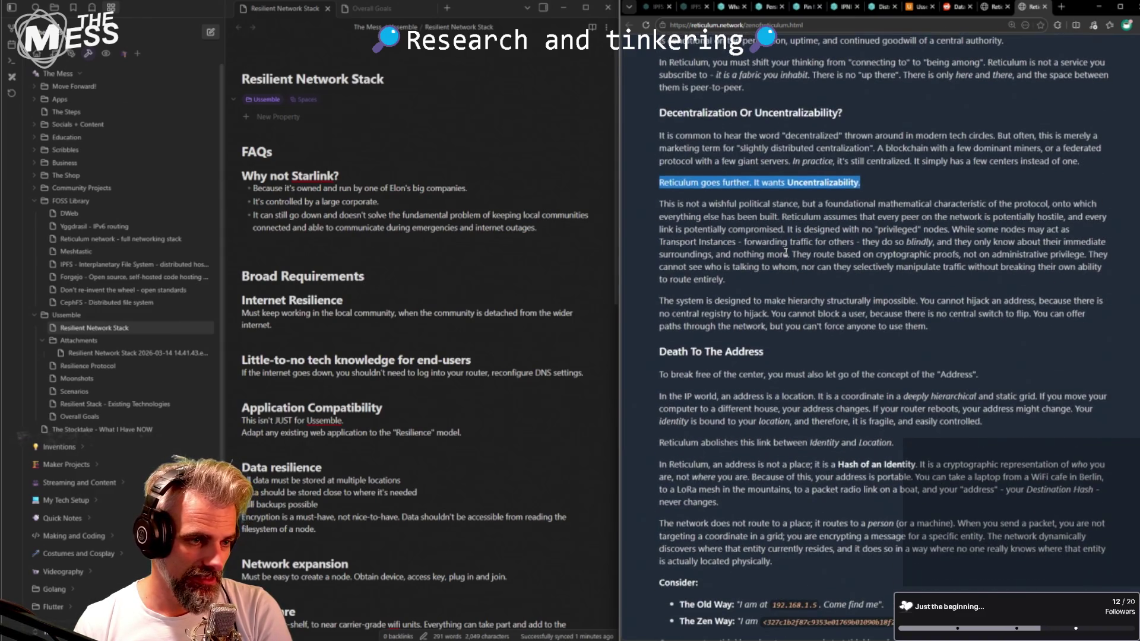
scroll(784, 195, "up", 1)
scroll(693, 242, "down", 2)
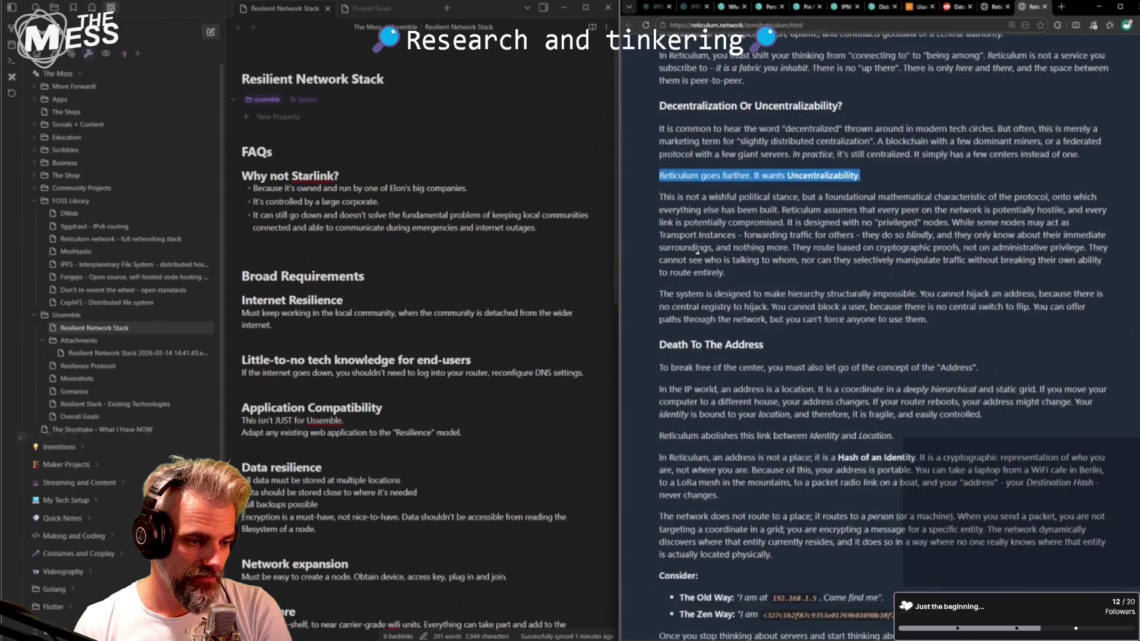
scroll(750, 348, "down", 1)
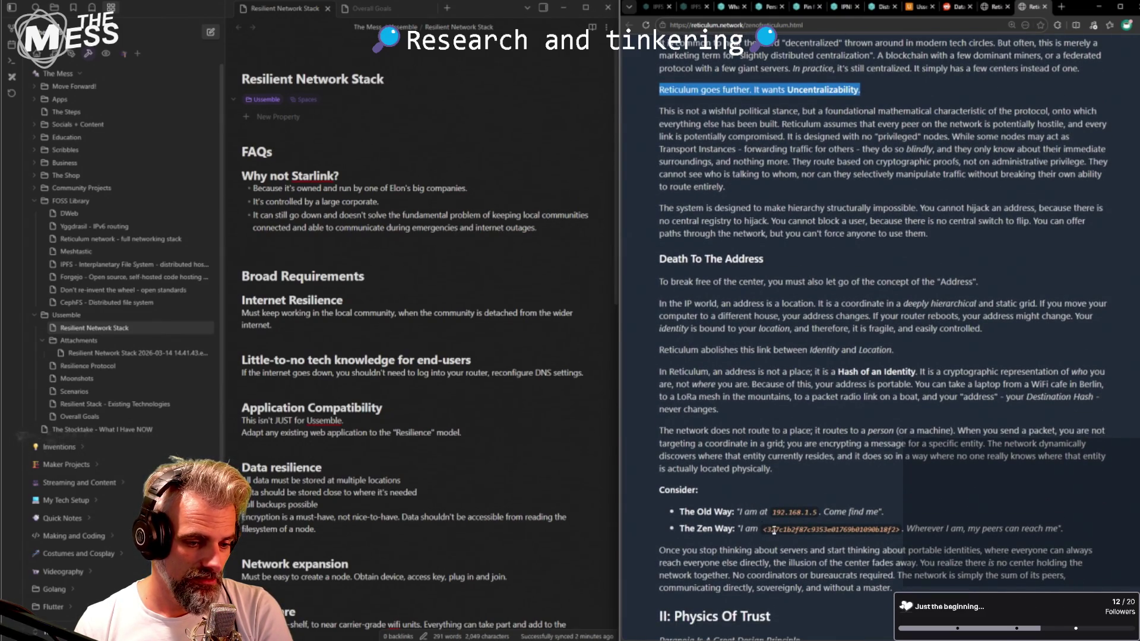
scroll(751, 493, "down", 1)
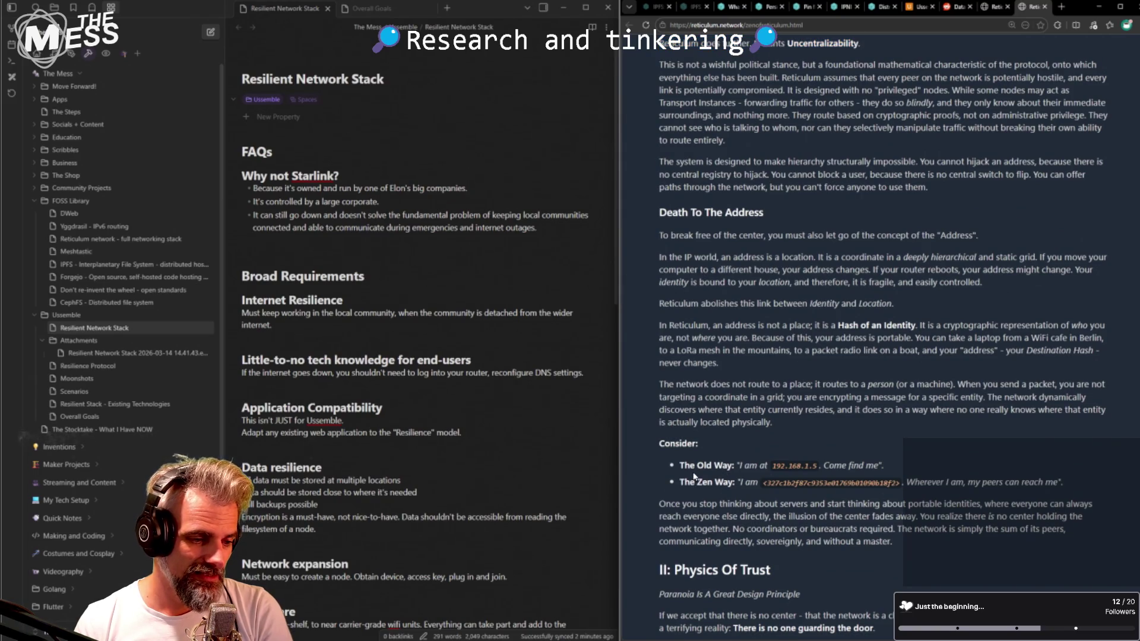
scroll(717, 482, "down", 1)
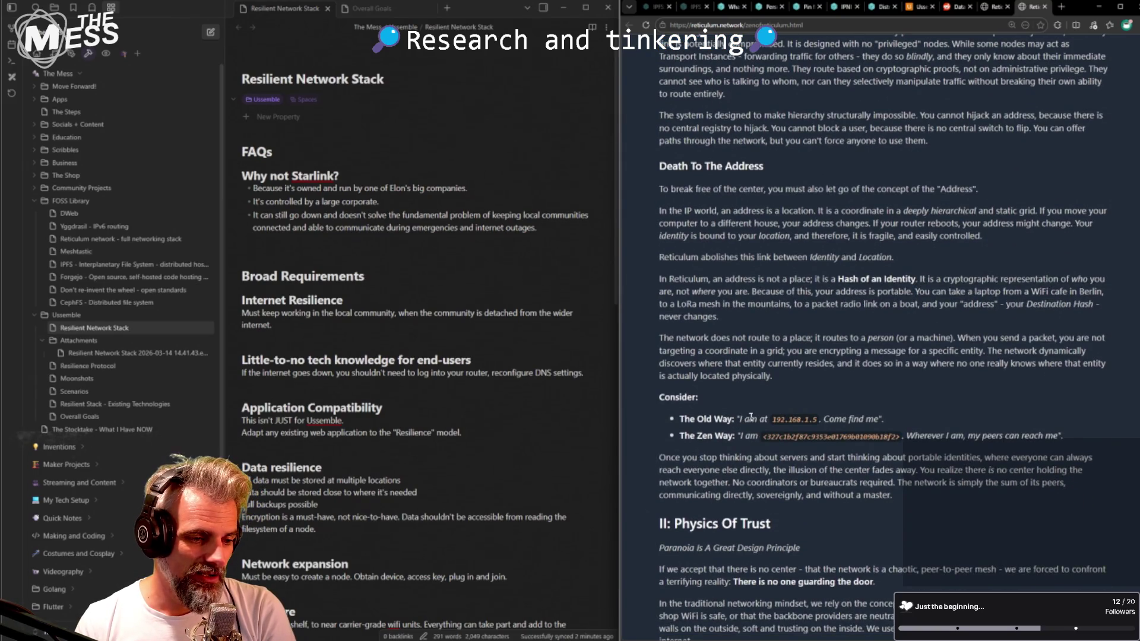
left_click_drag(745, 419, 825, 421)
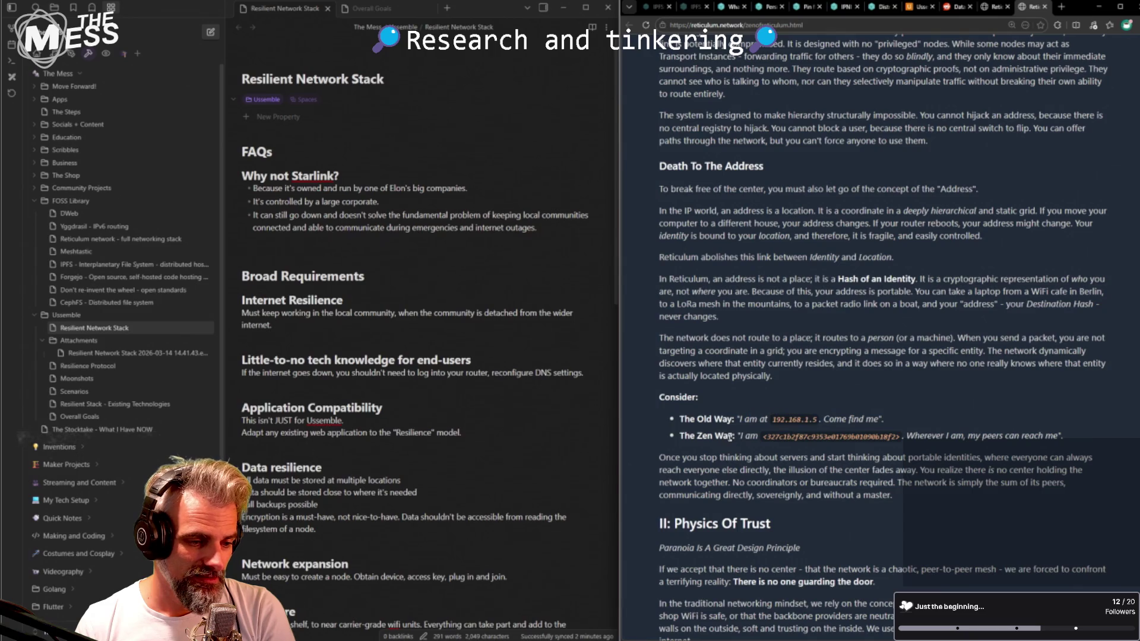
double_click(789, 437)
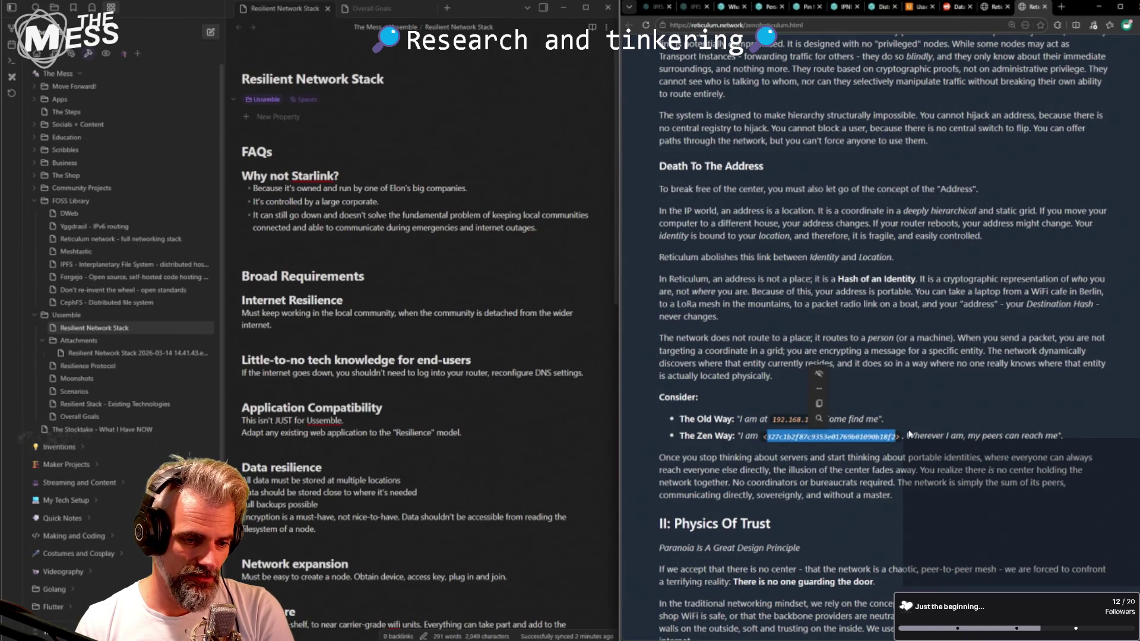
left_click(910, 433)
left_click_drag(909, 432, 1063, 436)
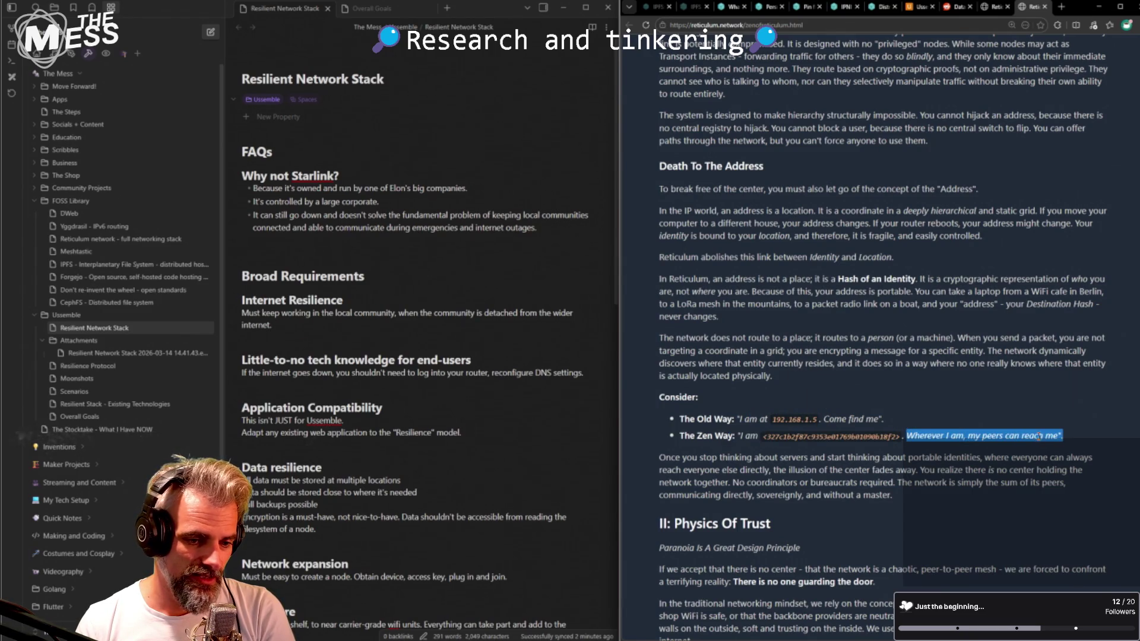
left_click(942, 434)
scroll(759, 477, "down", 1)
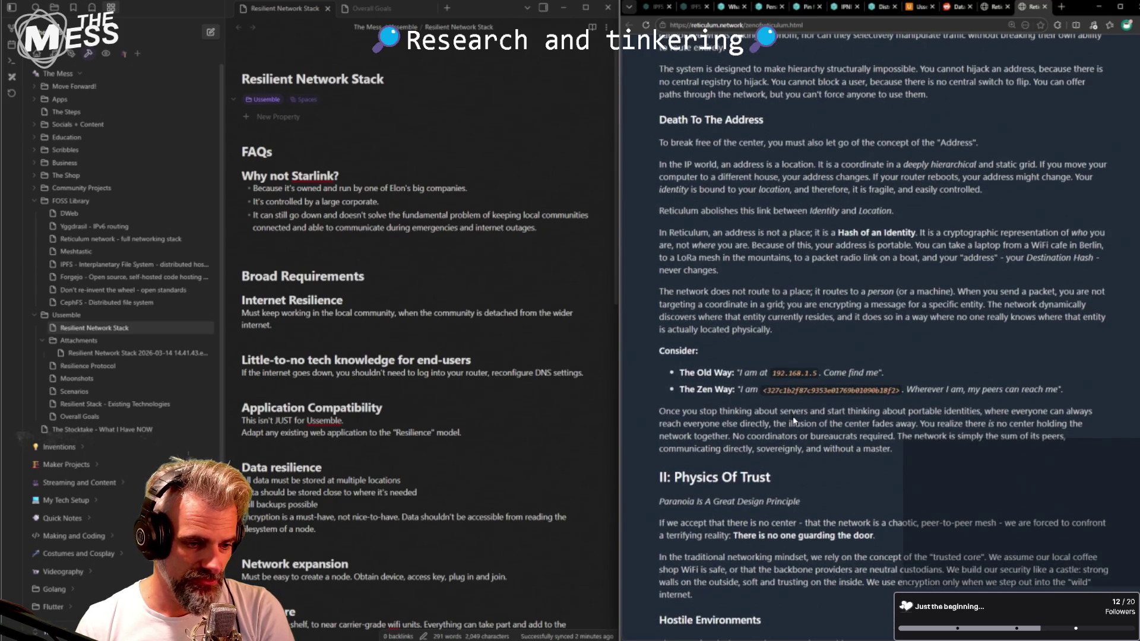
- Read the closing paragraph and select 'The network is simply the sum of its peers' to quote
left_click_drag(712, 412, 954, 411)
left_click(861, 412)
left_click(774, 413)
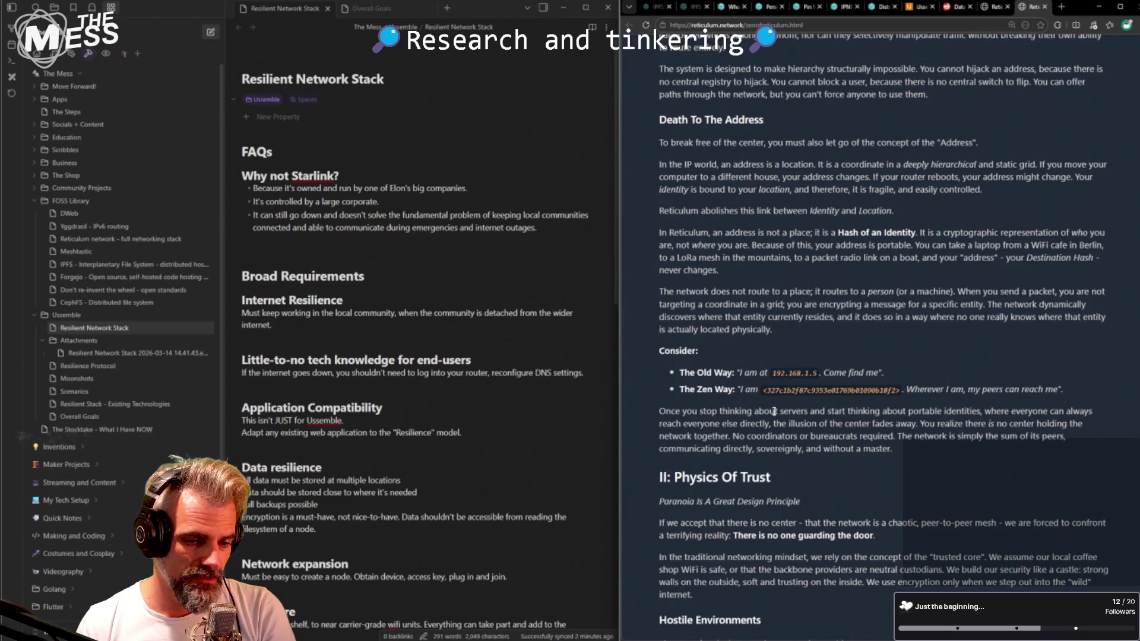
mouse_move(705, 424)
left_mouse_down()
mouse_move(789, 425)
mouse_move(765, 427)
left_mouse_up()
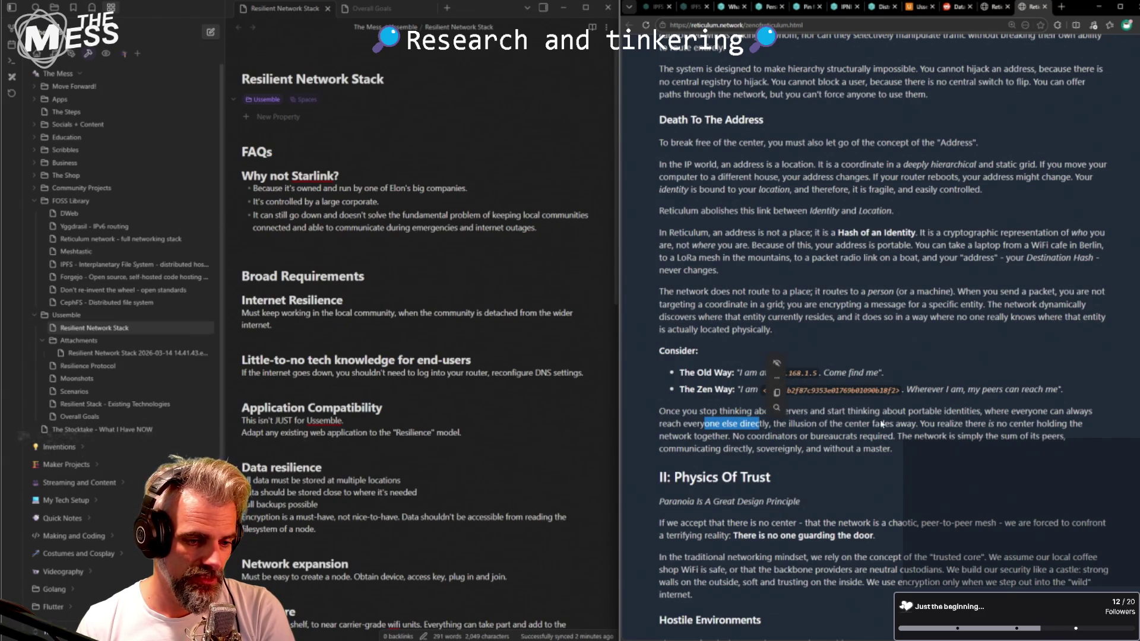
left_click(904, 424)
left_click_drag(917, 424, 866, 424)
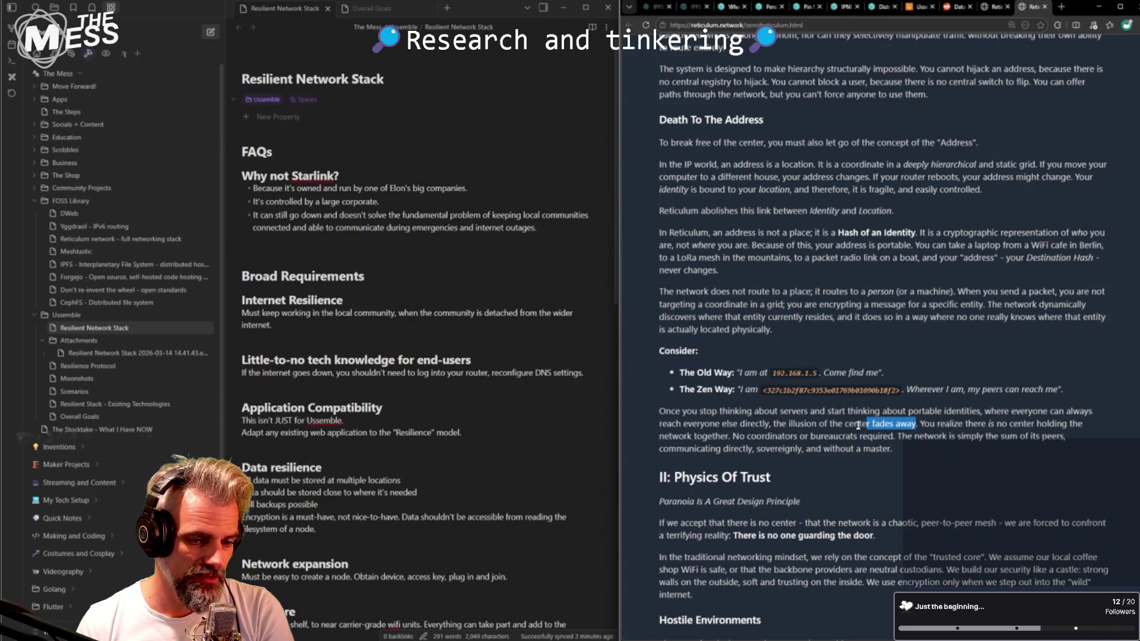
left_click(829, 424)
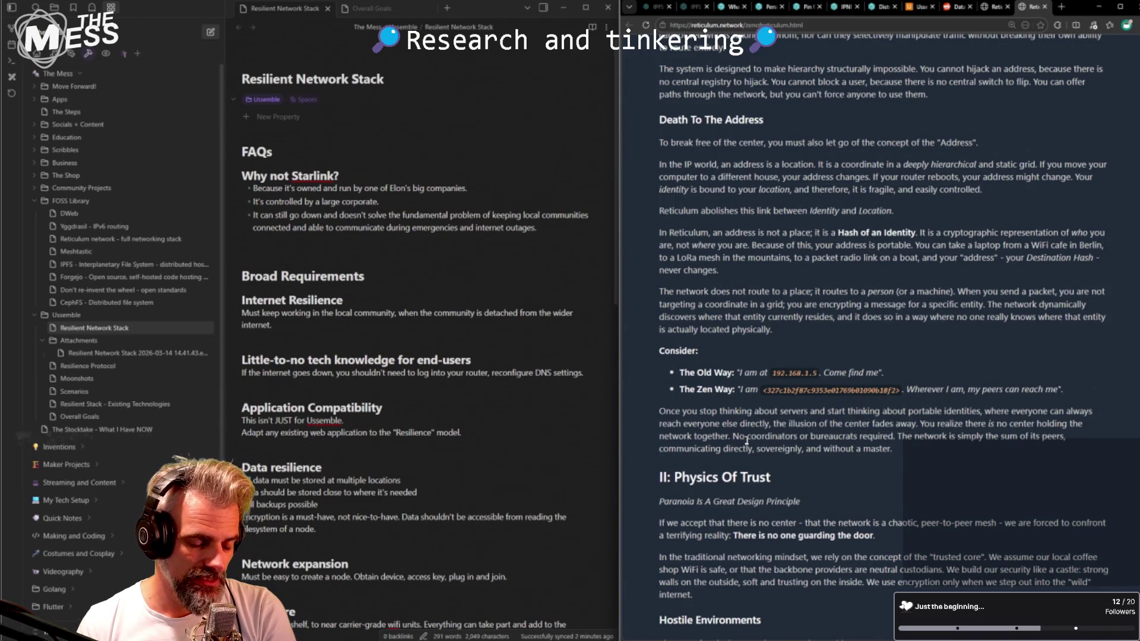
left_click_drag(732, 436, 893, 437)
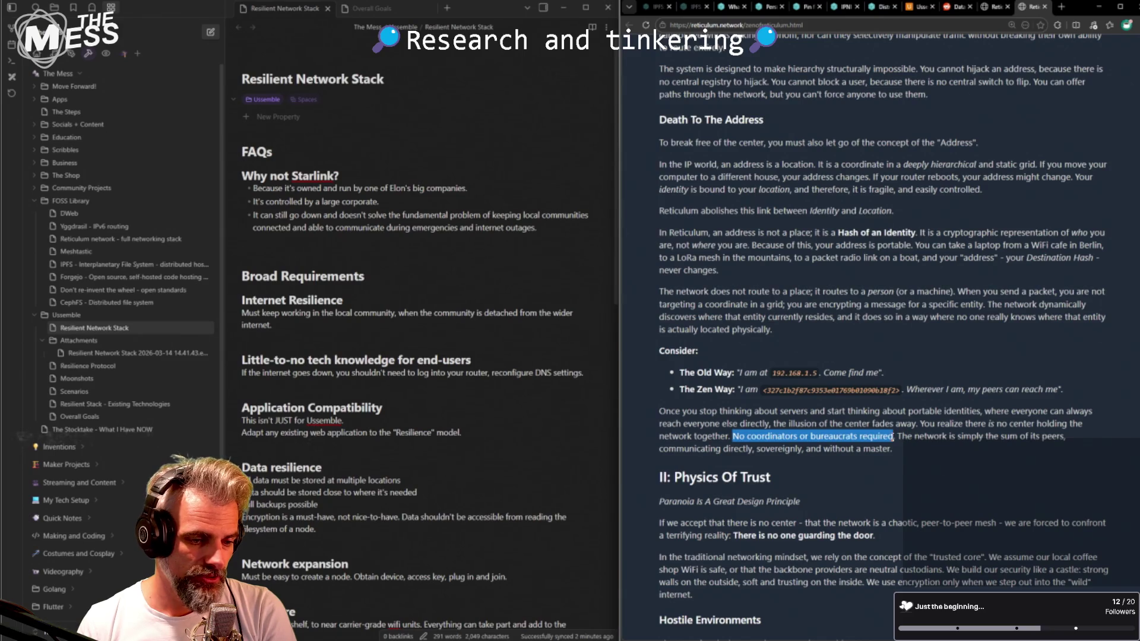
left_click_drag(893, 437, 818, 437)
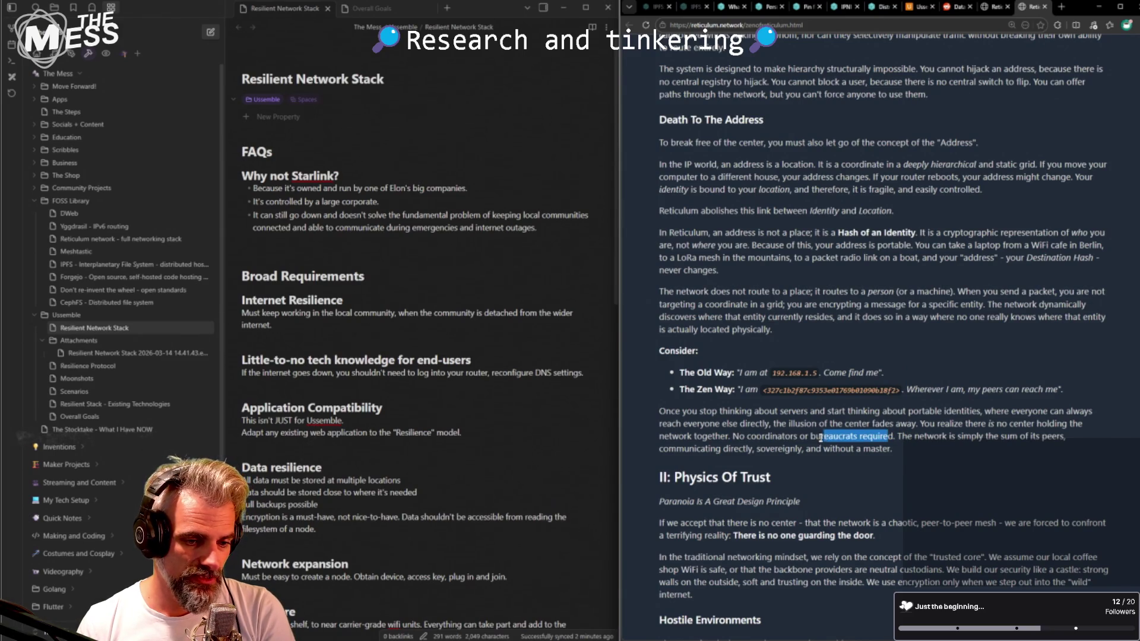
left_click(778, 439)
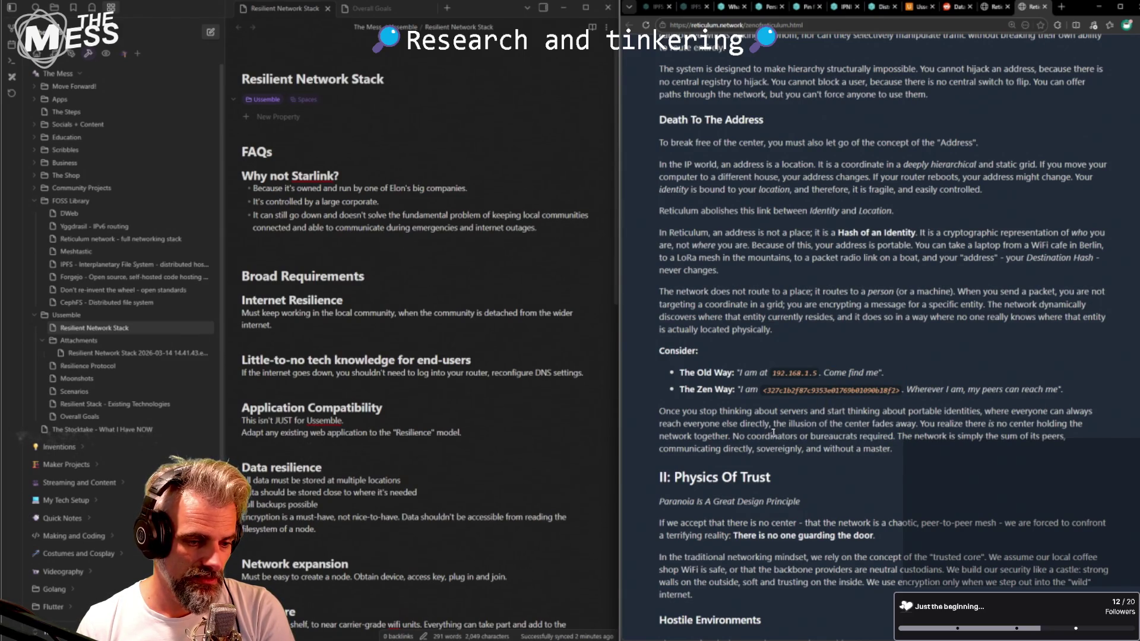
left_click_drag(897, 437, 895, 450)
key("ctrl+c")
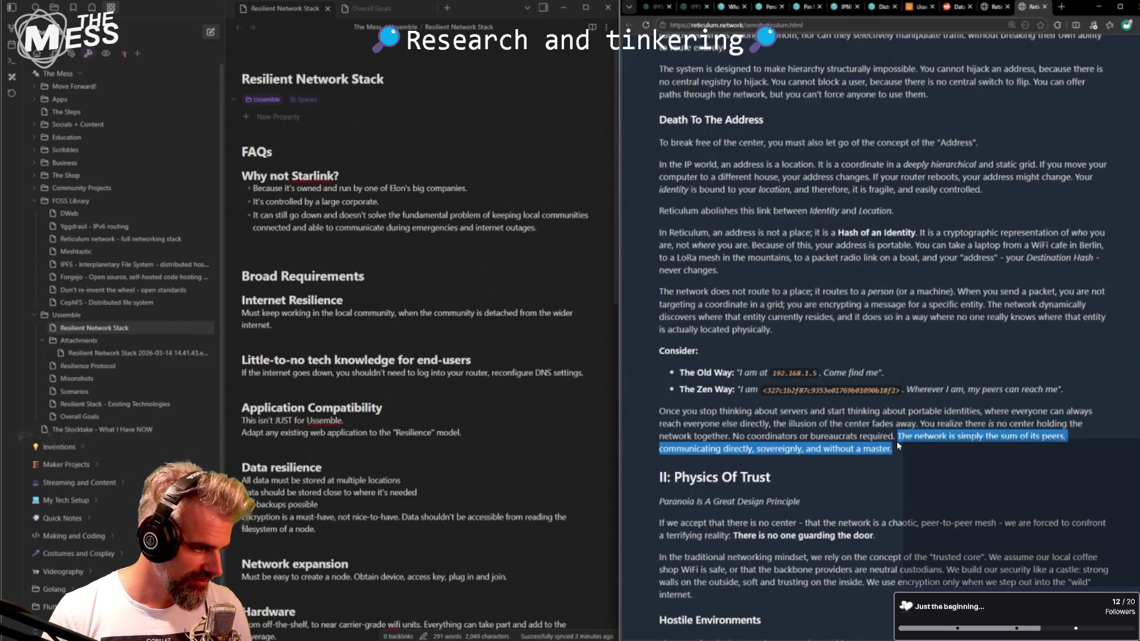
scroll(535, 383, "down", 5)
scroll(347, 359, "down", 5)
scroll(347, 359, "up", 3)
scroll(349, 352, "up", 2)
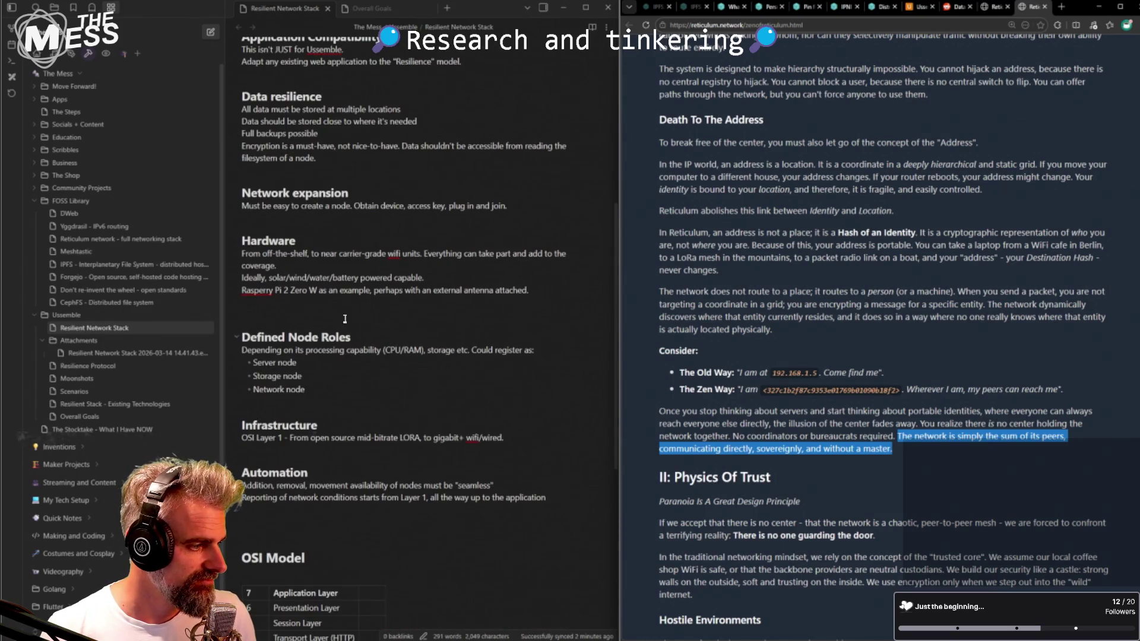
scroll(344, 319, "up", 1)
scroll(341, 334, "up", 1)
scroll(338, 357, "up", 1)
scroll(338, 360, "up", 2)
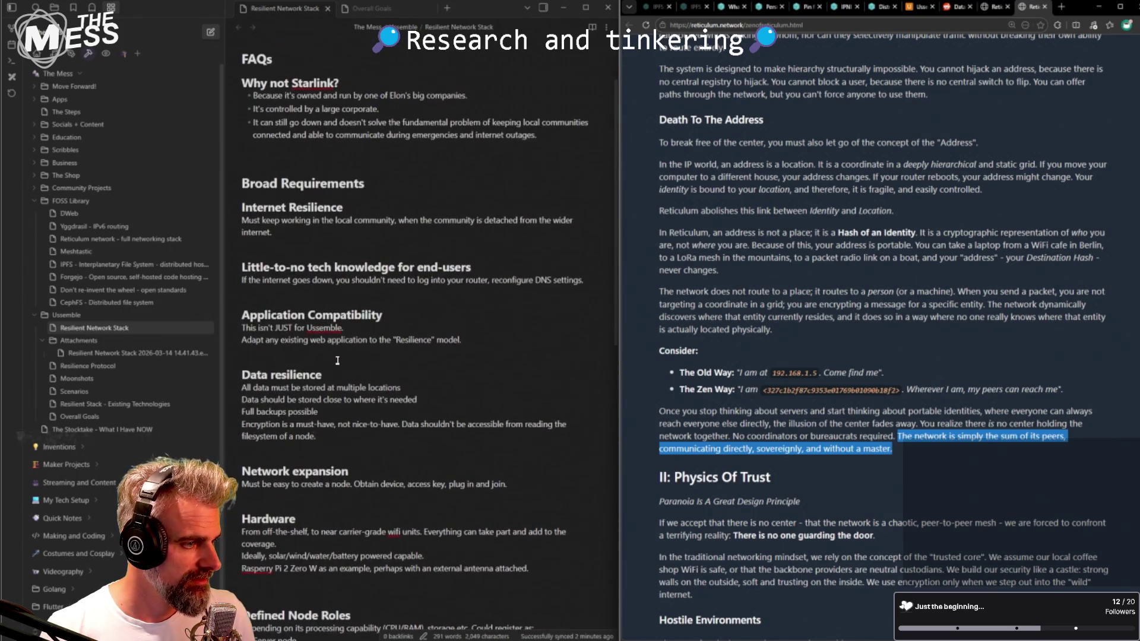
scroll(338, 360, "up", 2)
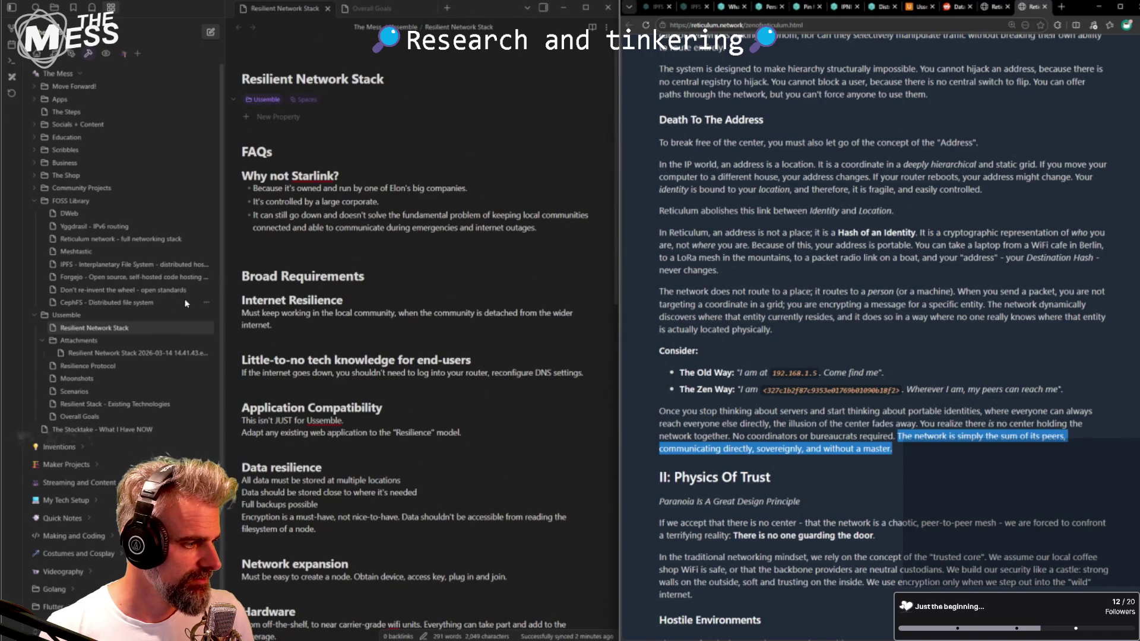
- Paste 'The network is simply the sum of its peers' as a blockquote below the Reticulum description
left_click(364, 15)
left_click(143, 386)
scroll(327, 384, "down", 1)
scroll(327, 383, "down", 5)
left_click(484, 351)
key("Return")
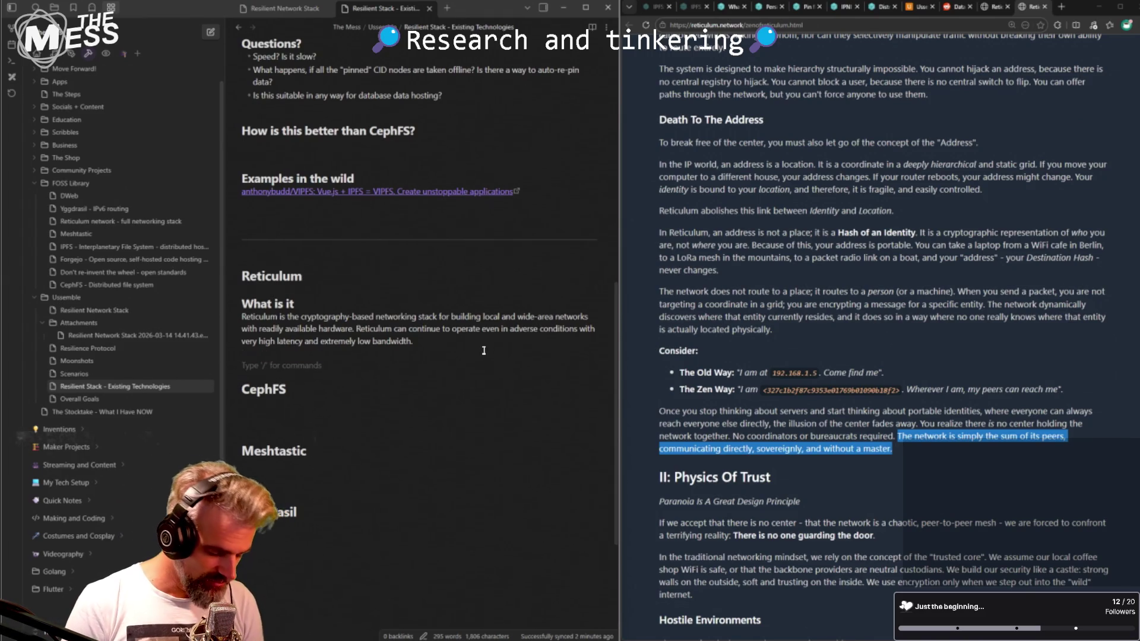
type(">")
key("ctrl+v")
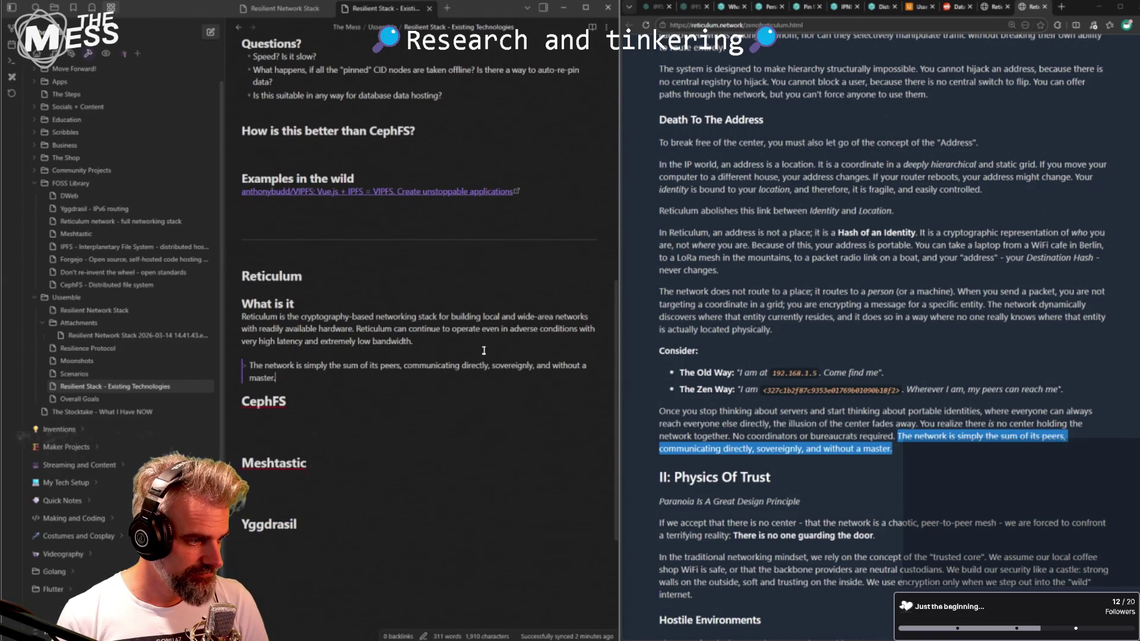
key("Return")
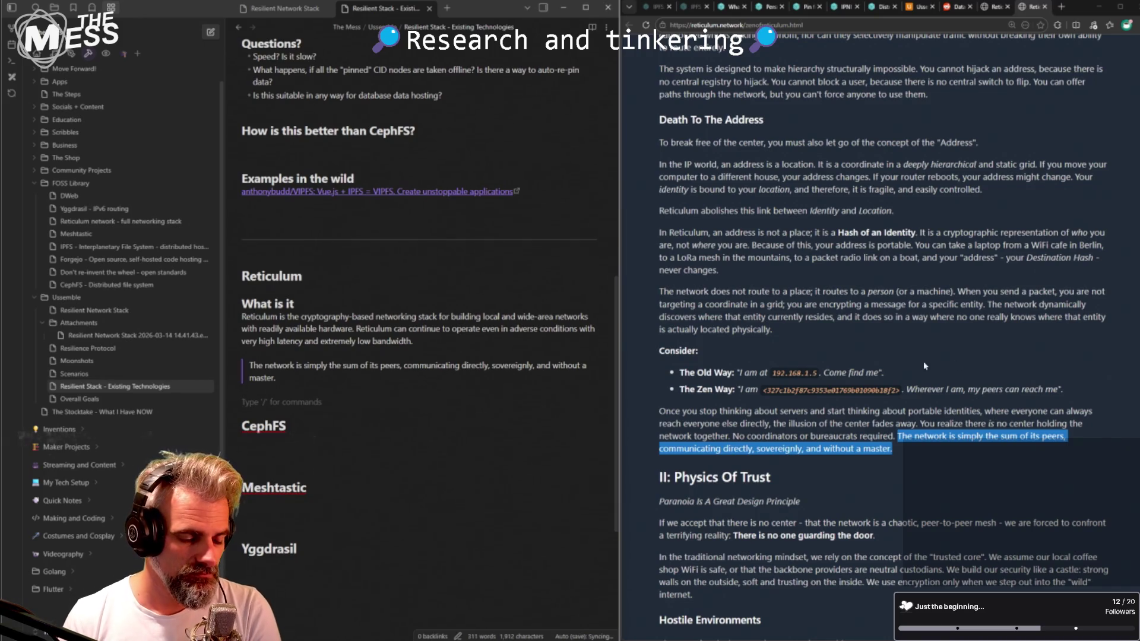
left_click(839, 416)
scroll(840, 415, "down", 1)
scroll(819, 392, "down", 1)
scroll(786, 366, "down", 1)
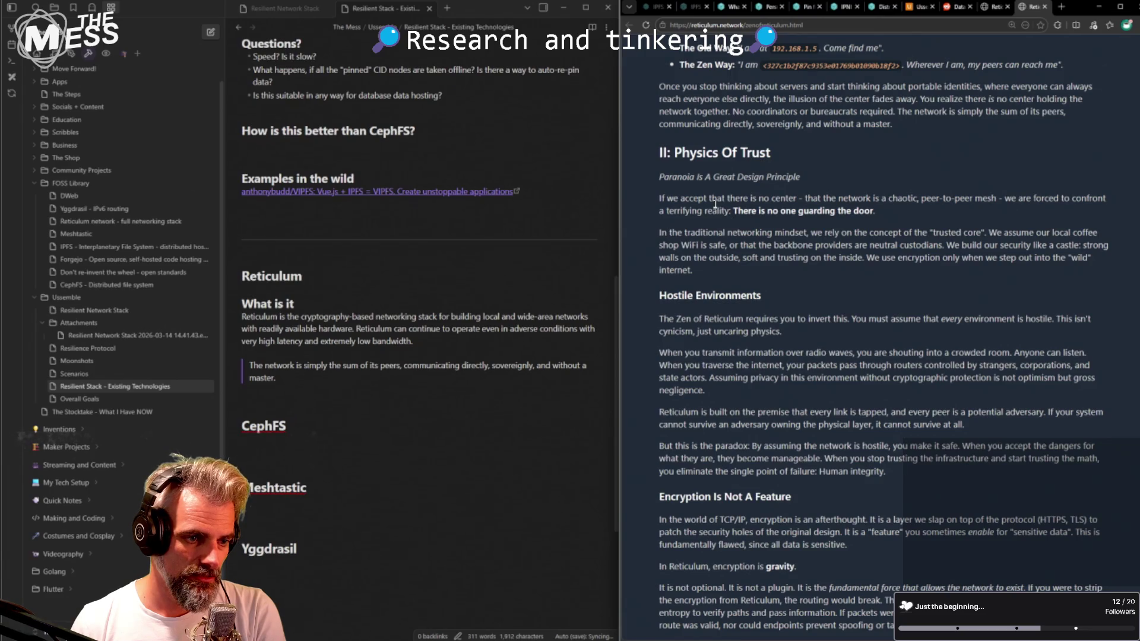
left_click_drag(693, 177, 723, 177)
left_click(742, 147)
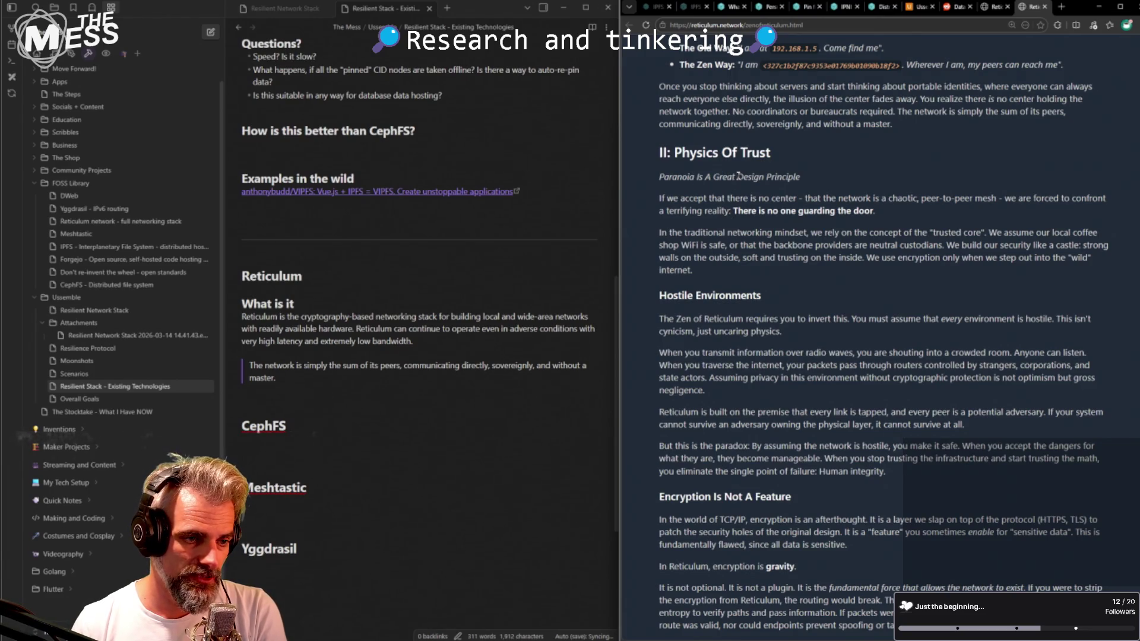
double_click(747, 211)
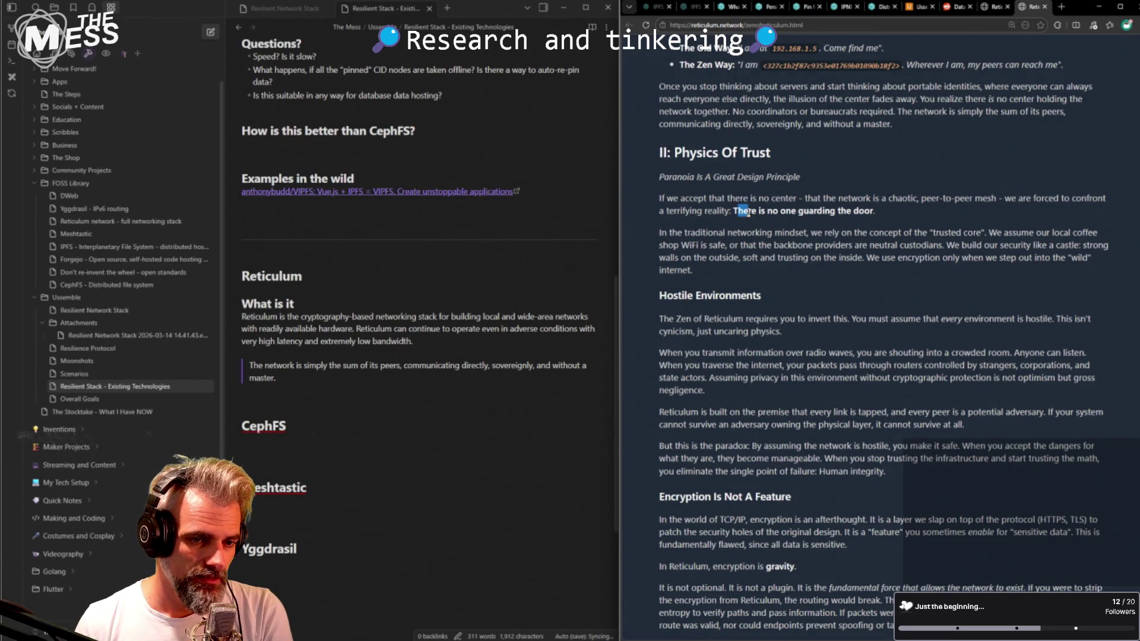
left_click(747, 214)
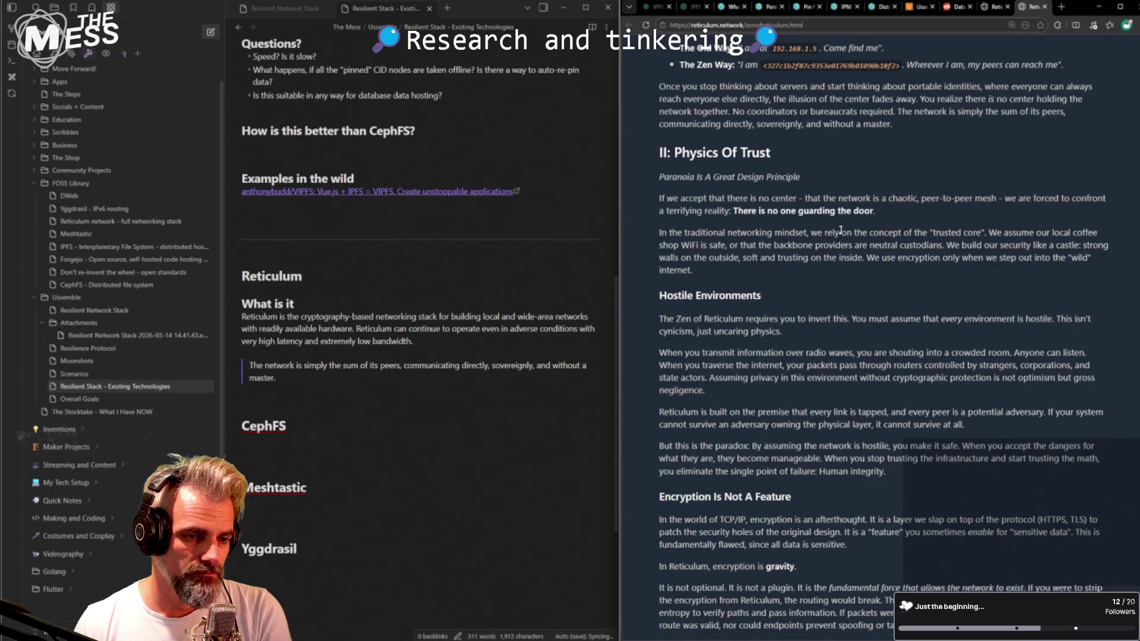
scroll(698, 227, "down", 1)
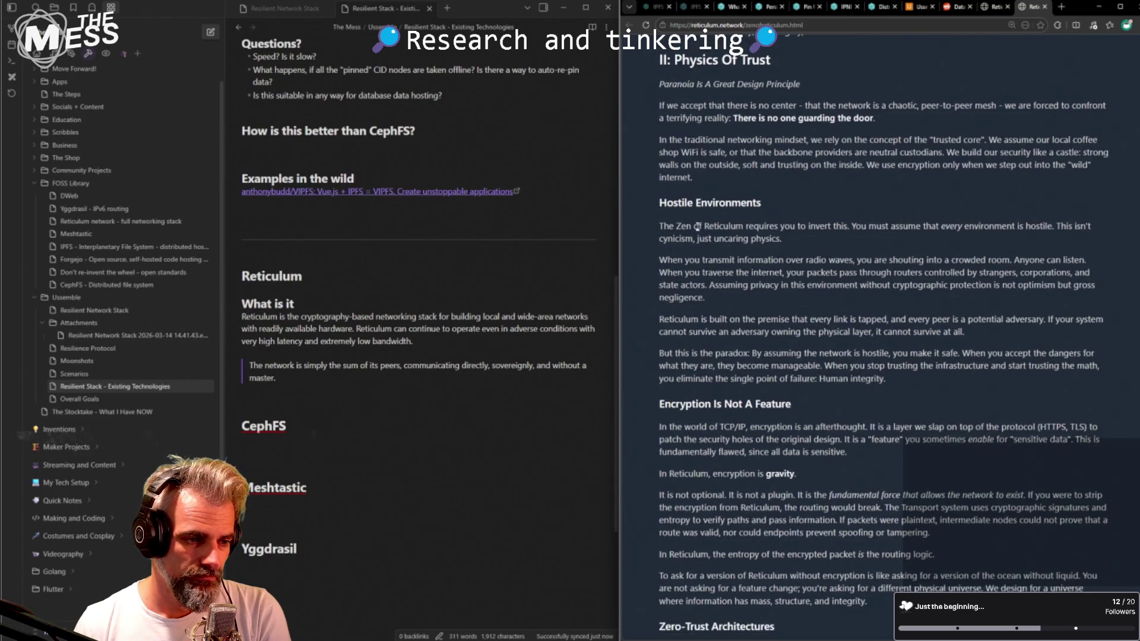
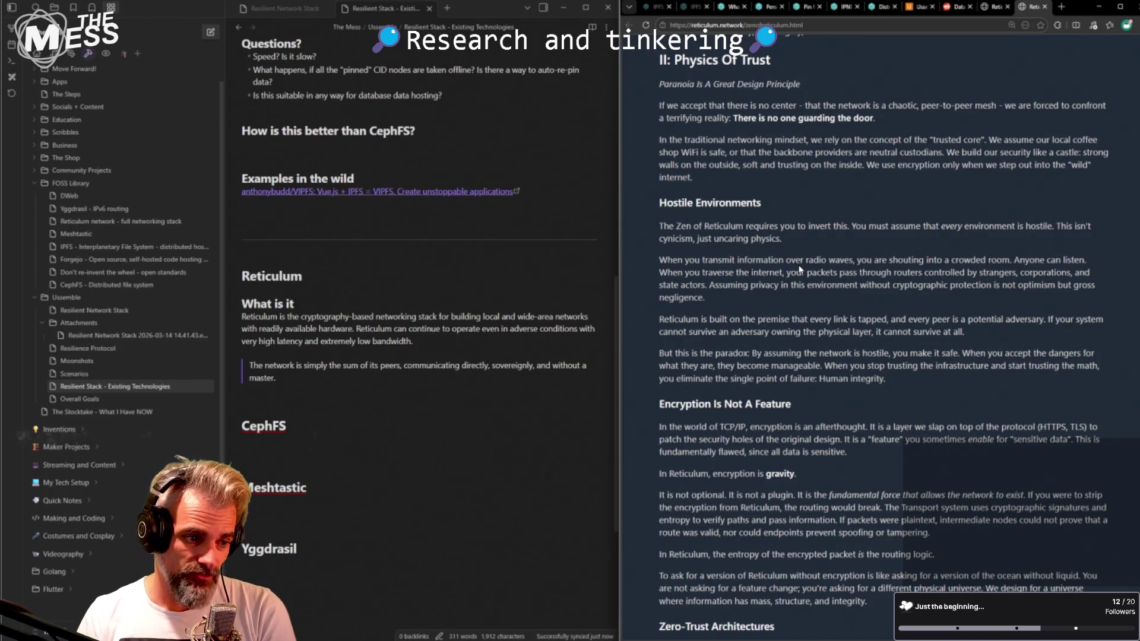
- Read the passage that every link is tapped and the network must be assumed hostile
left_click_drag(849, 313, 891, 321)
left_click(868, 325)
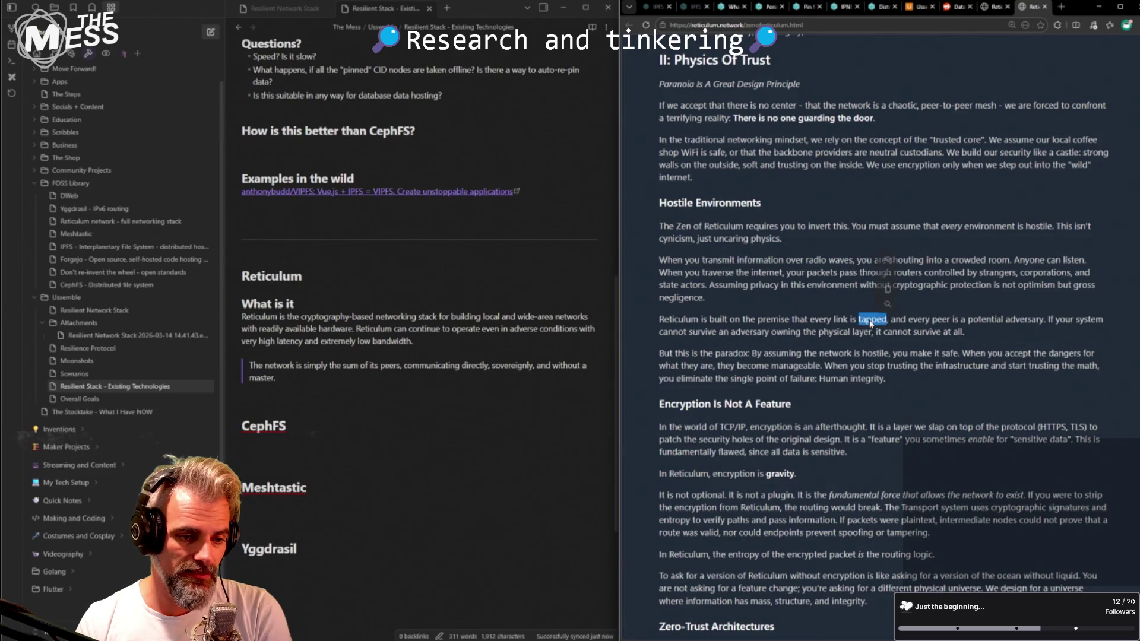
left_click_drag(888, 319, 811, 326)
left_click(784, 334)
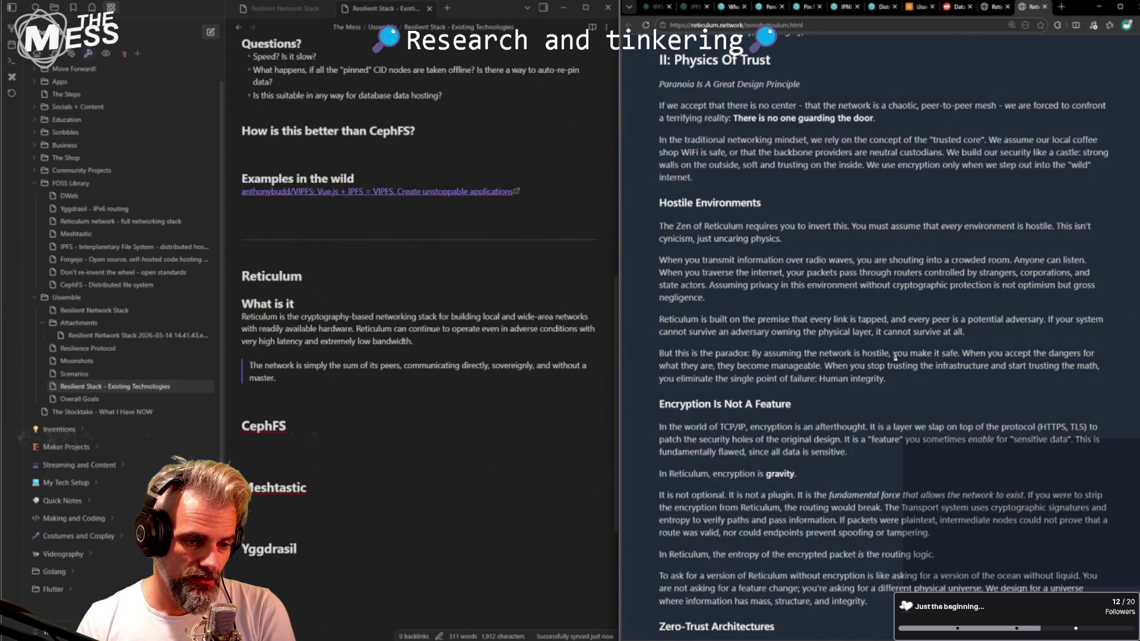
left_click_drag(773, 351, 920, 351)
left_click(920, 351)
scroll(919, 351, "down", 1)
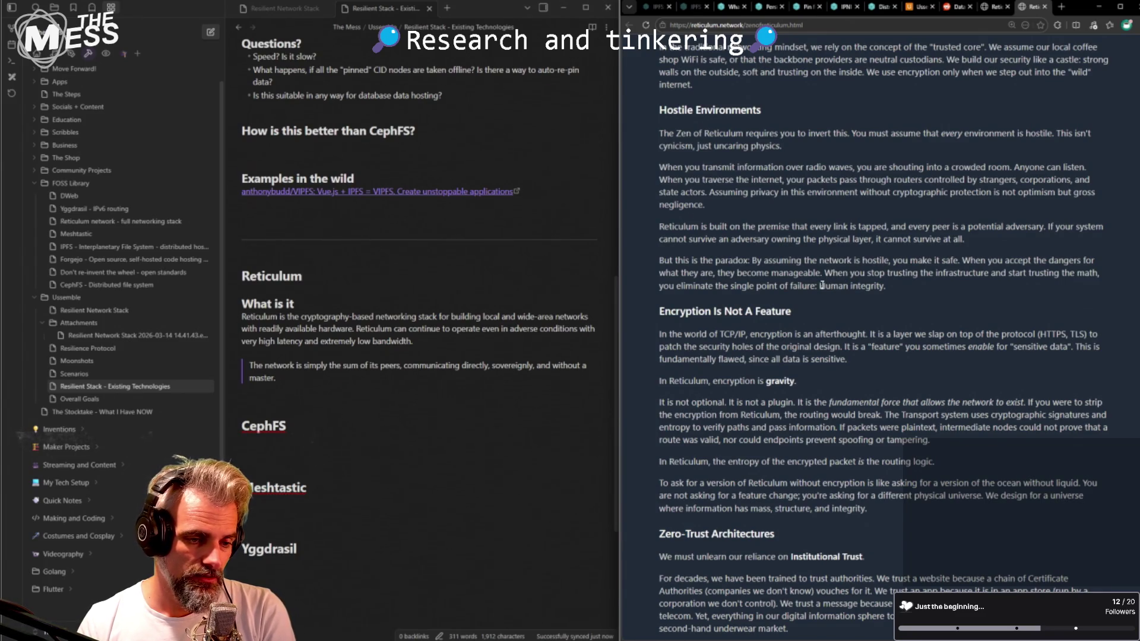
- Read the paradox and TCP/IP encryption-as-afterthought paragraphs down to the 'fundamental force' phrase
mouse_move(717, 240)
left_mouse_down()
mouse_move(897, 289)
mouse_move(729, 226)
left_mouse_up()
left_click(910, 285)
scroll(730, 224, "down", 2)
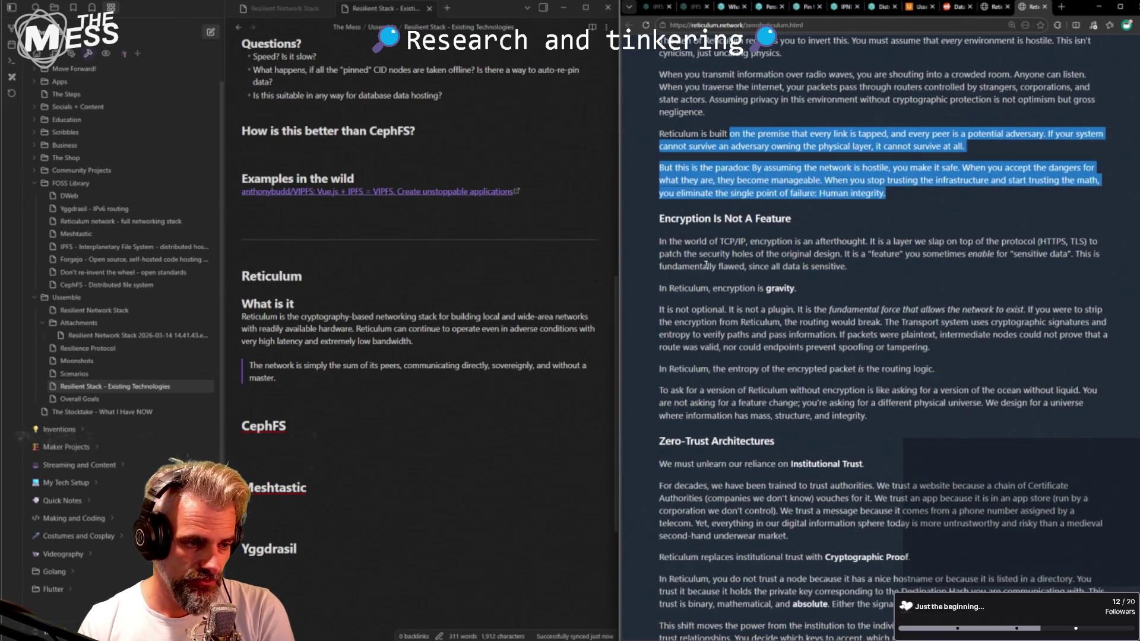
left_click_drag(707, 264, 661, 237)
left_click(874, 261)
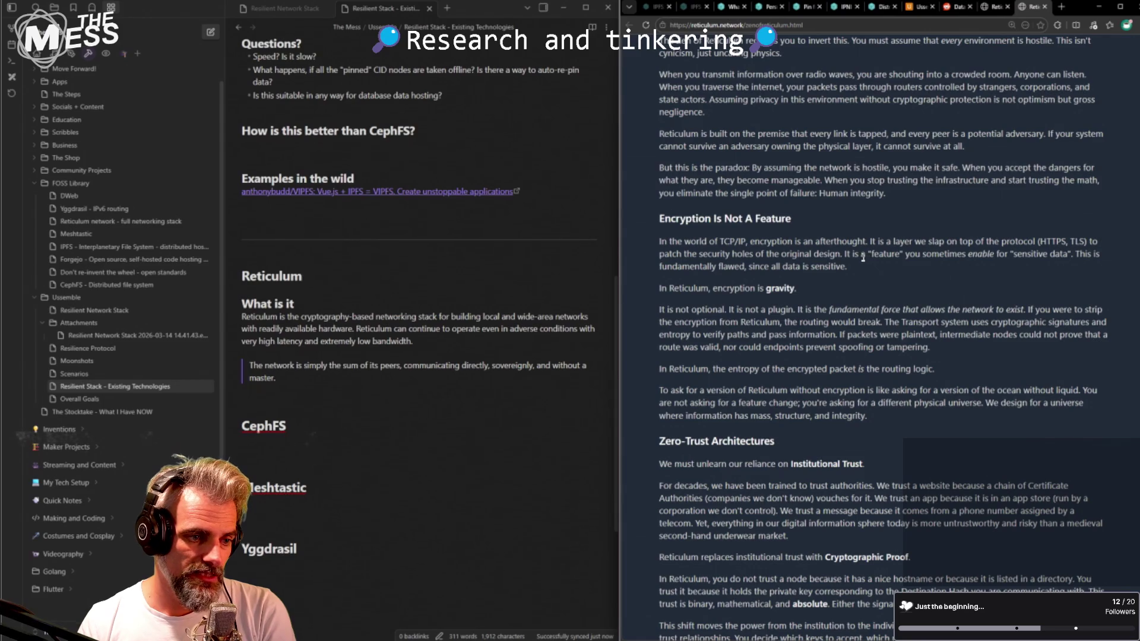
mouse_move(860, 261)
left_mouse_down()
mouse_move(854, 242)
mouse_move(856, 272)
mouse_move(788, 290)
left_mouse_up()
left_click(848, 265)
left_click(780, 288)
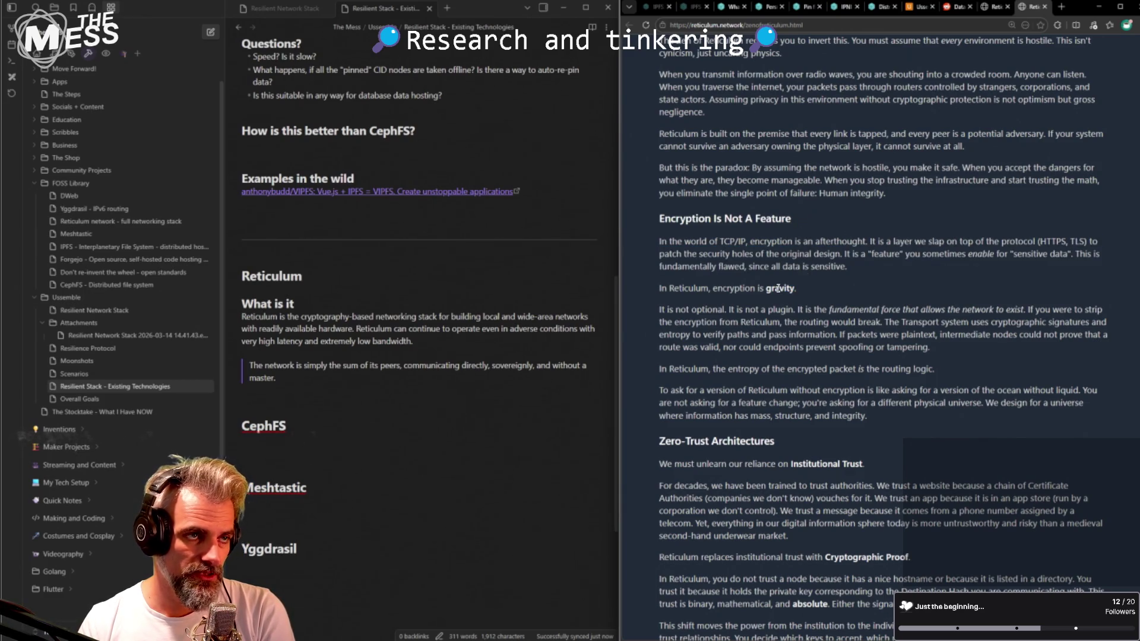
mouse_move(832, 309)
left_mouse_down()
mouse_move(1028, 309)
mouse_move(883, 309)
left_mouse_up()
left_click(749, 322)
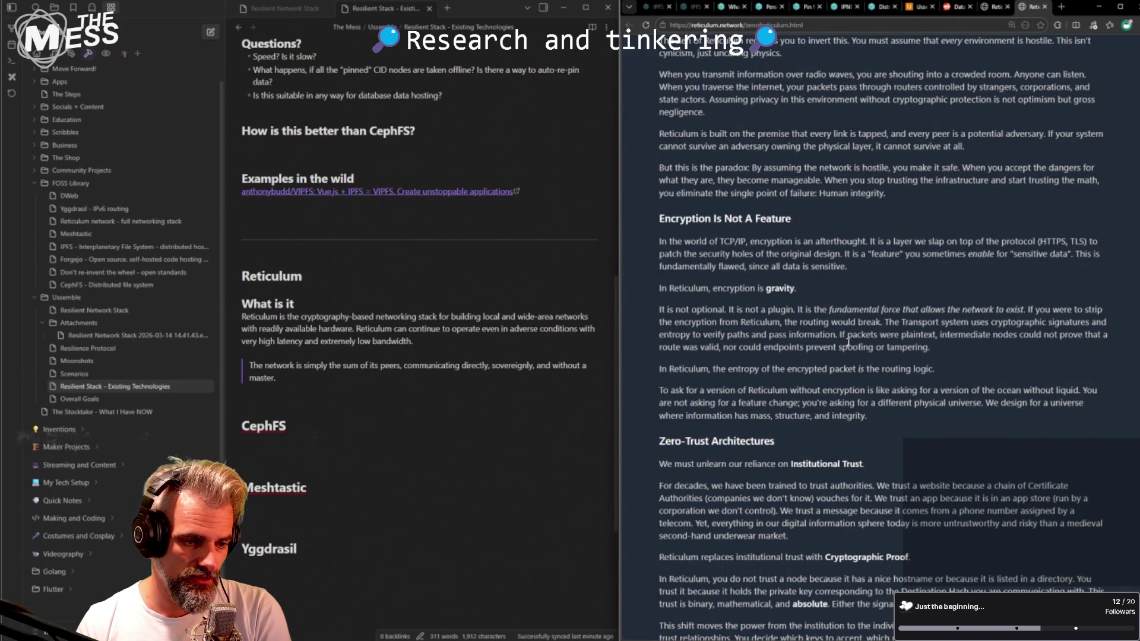
- Read the encrypted-packet entropy, 'ocean without liquid' and 'different physical universe' lines
left_click_drag(729, 369, 933, 370)
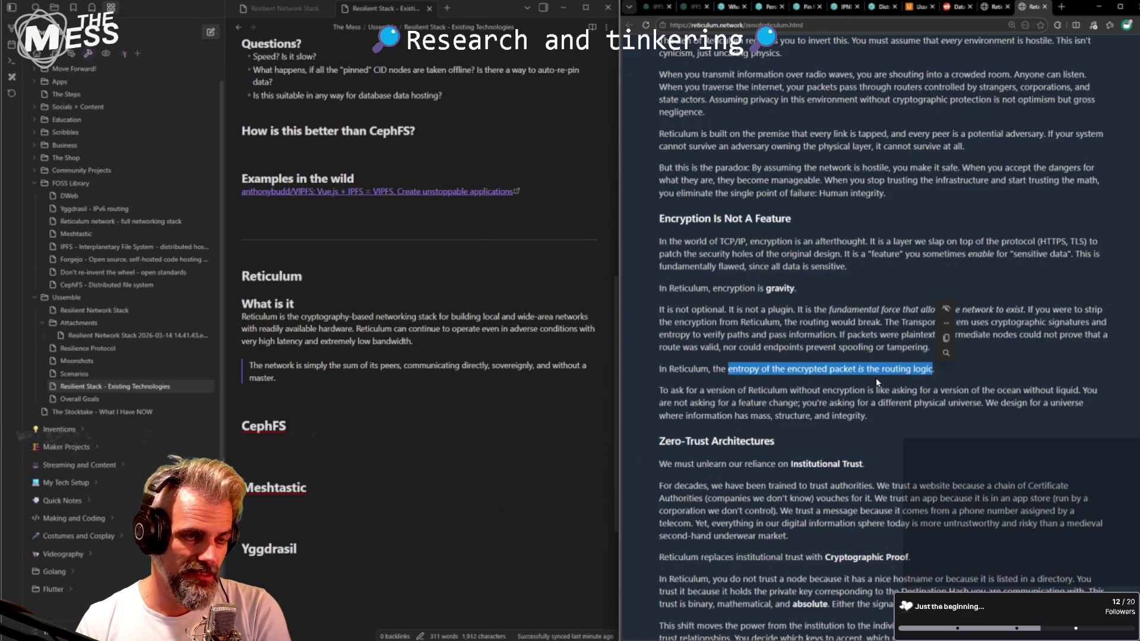
scroll(875, 378, "down", 1)
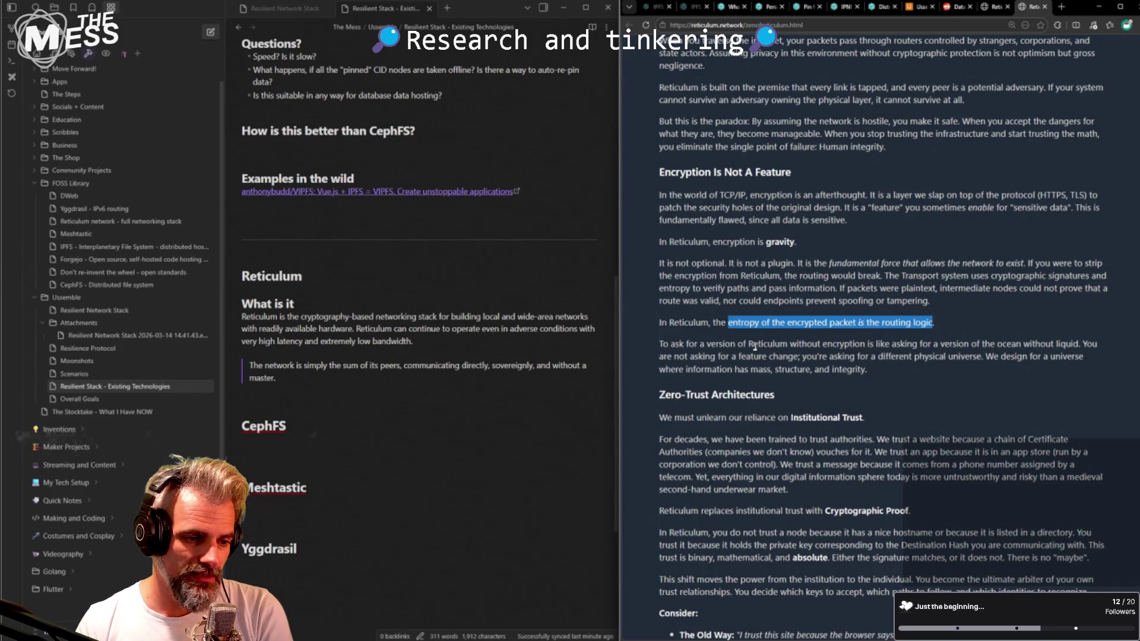
left_click_drag(659, 347, 1078, 339)
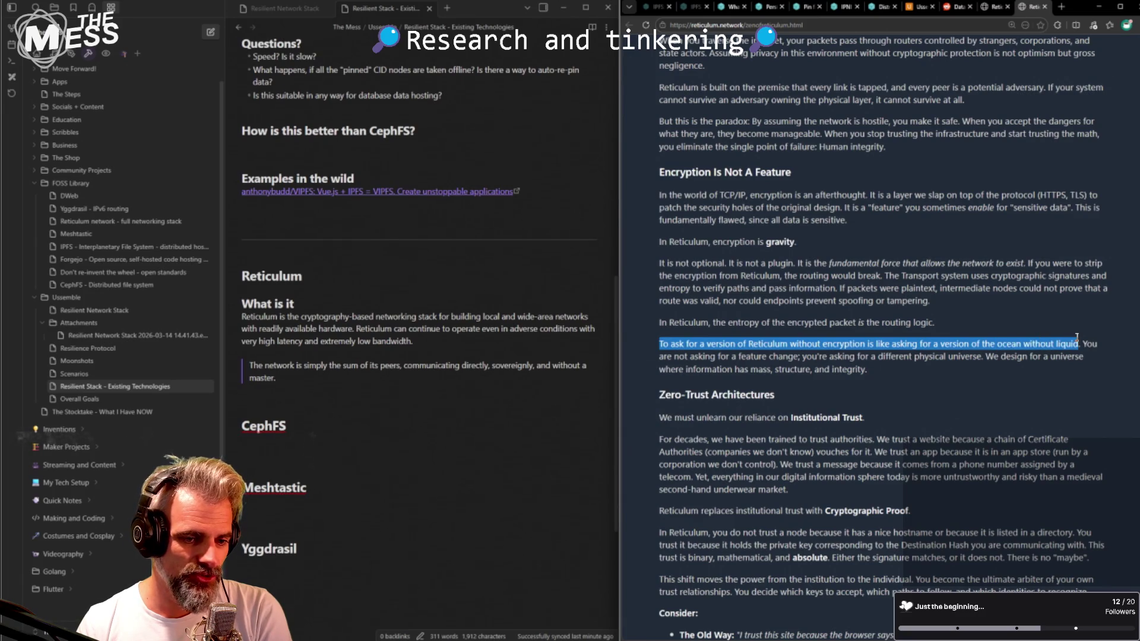
left_click(865, 366)
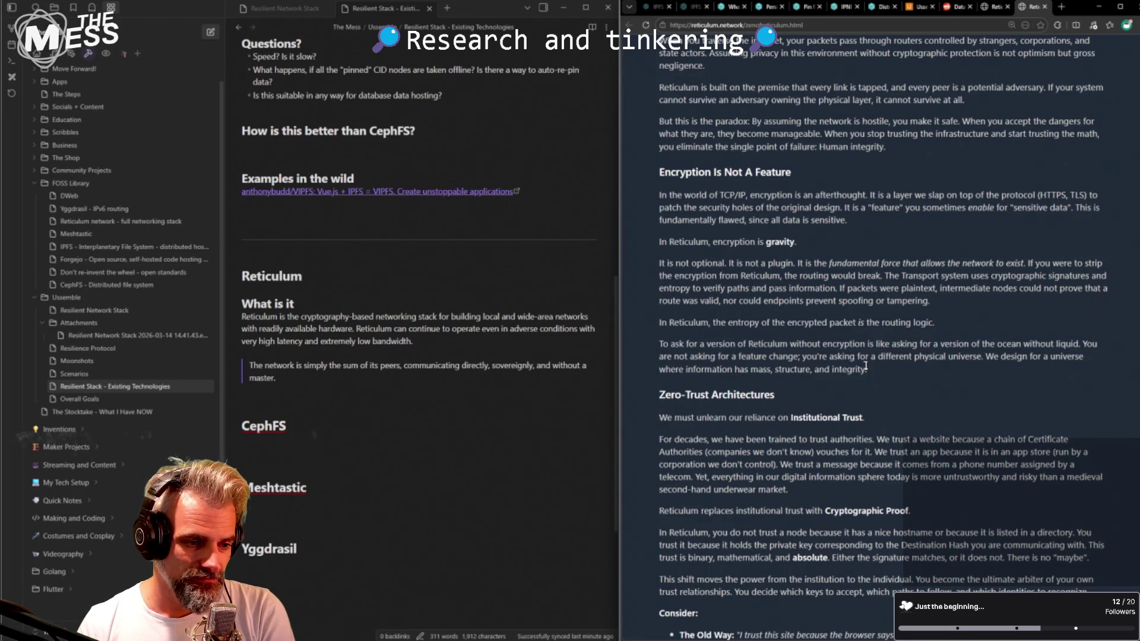
left_click_drag(806, 357, 830, 357)
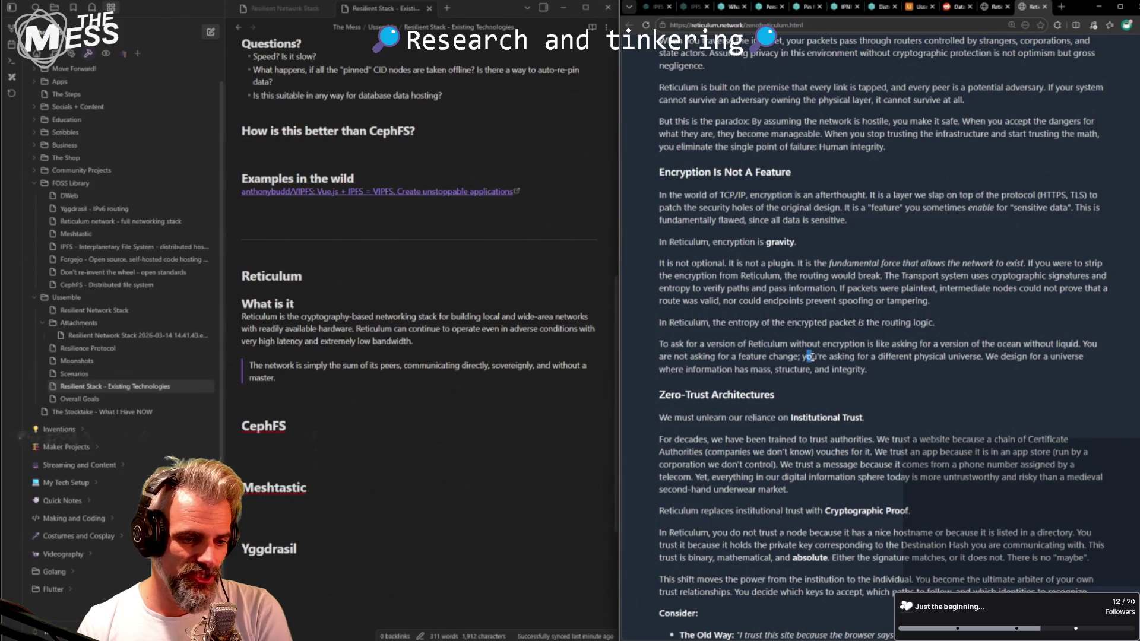
left_click(904, 356)
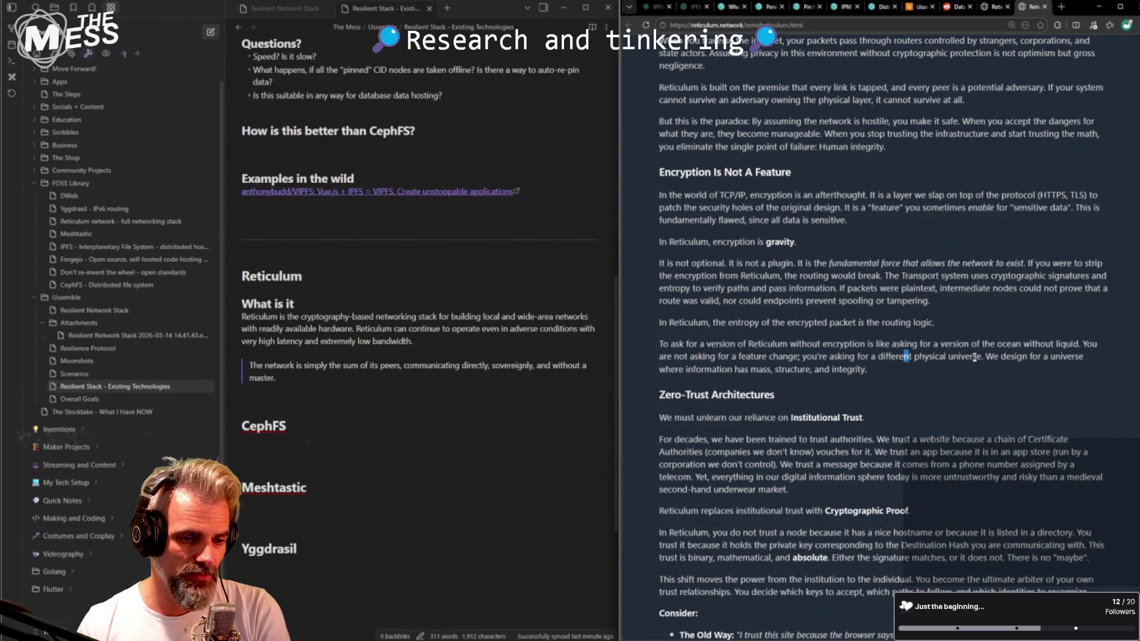
left_click_drag(979, 357, 876, 355)
left_click(876, 354)
scroll(829, 358, "down", 1)
scroll(816, 360, "down", 1)
scroll(781, 360, "down", 1)
scroll(782, 360, "down", 1)
scroll(730, 361, "down", 3)
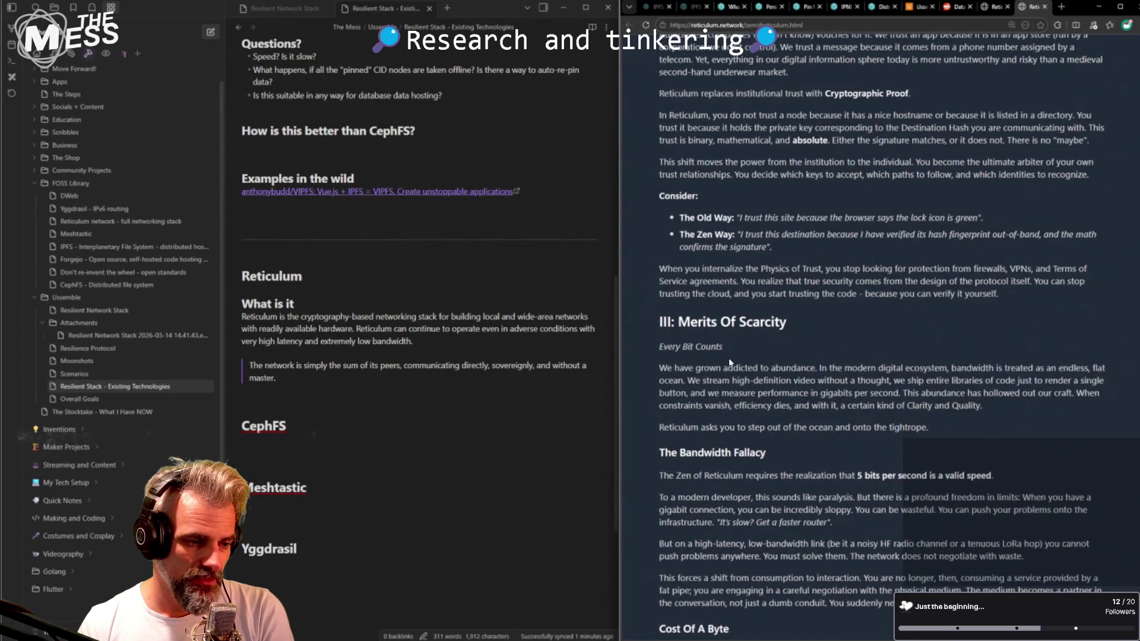
scroll(823, 305, "down", 1)
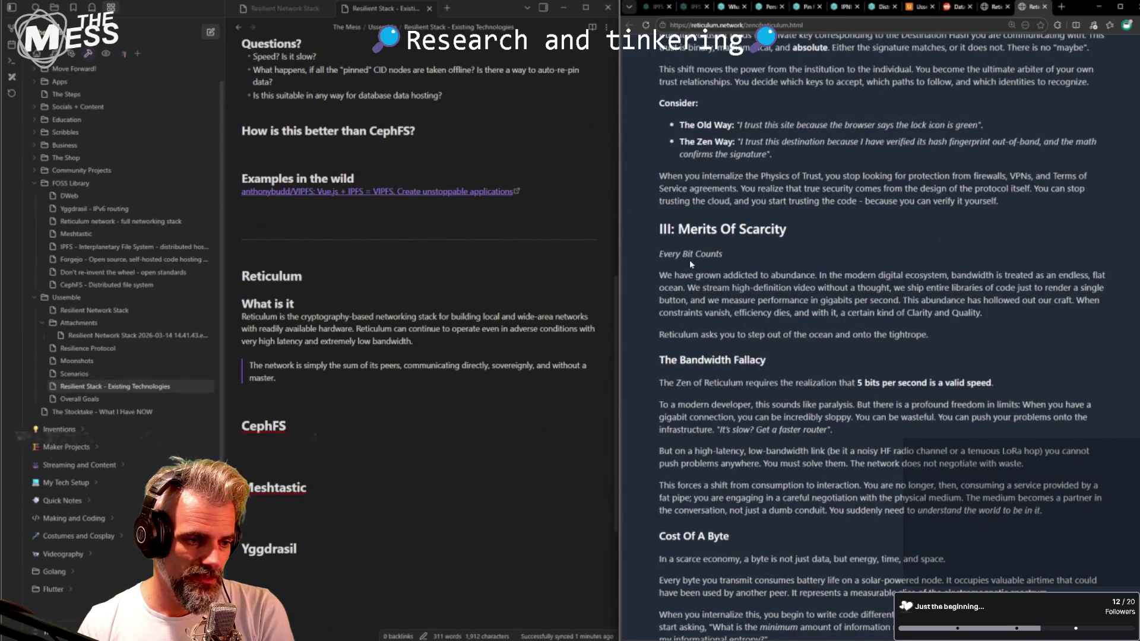
- Read the Every Bit Counts opening and the tightrope sentence, glancing at the Ussemble page in between
left_click_drag(660, 253, 726, 275)
left_click(725, 275)
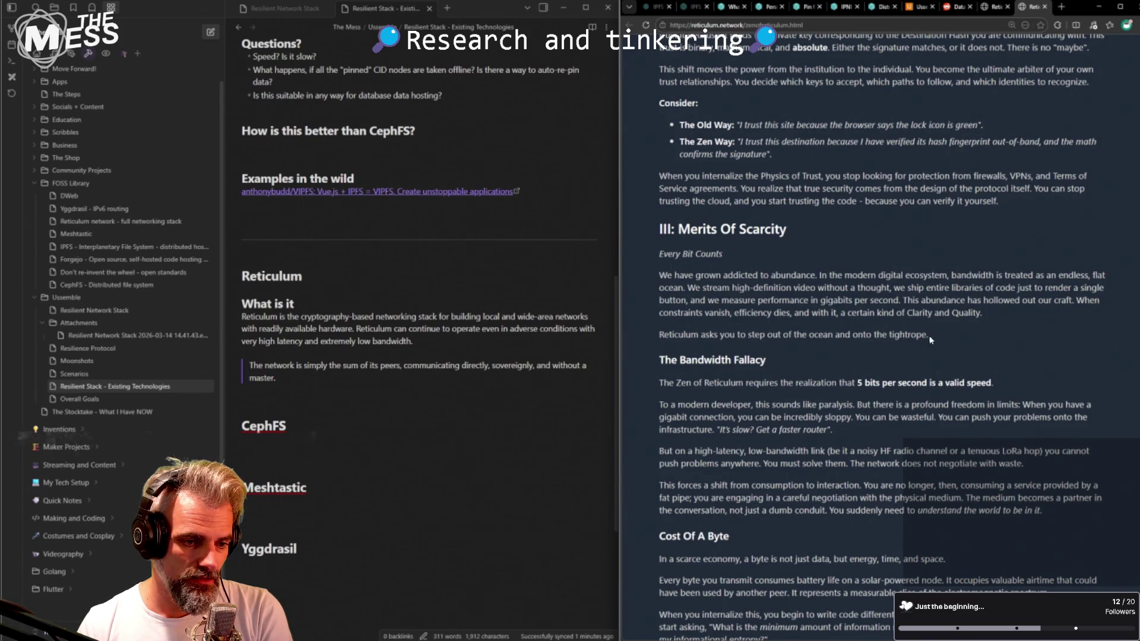
left_click_drag(779, 335, 708, 360)
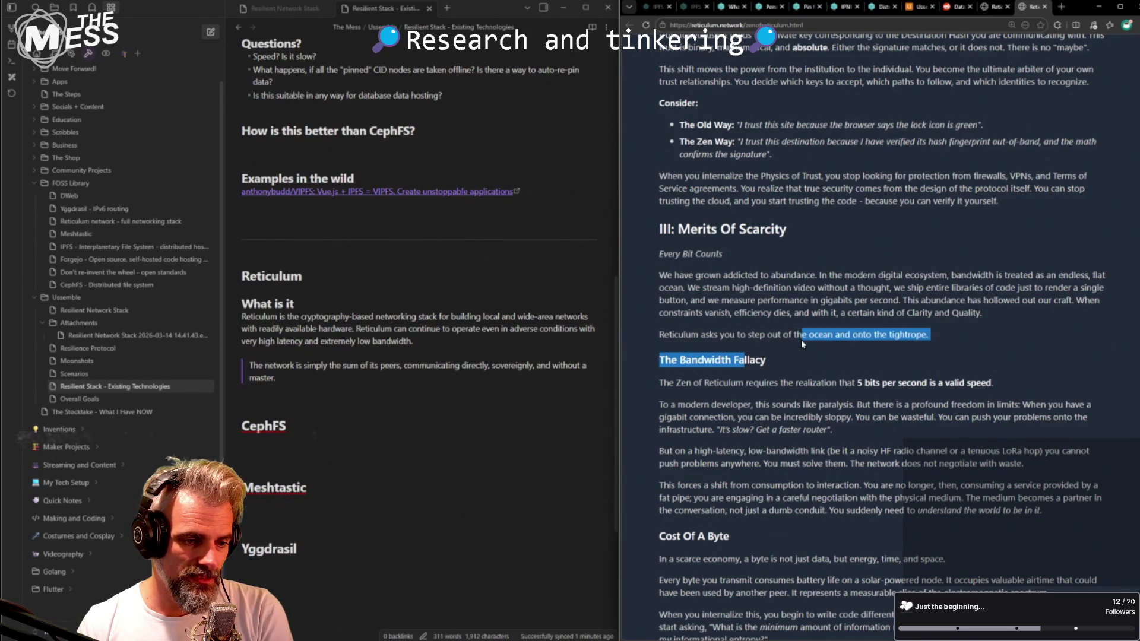
left_click_drag(807, 335, 838, 338)
triple_click(838, 337)
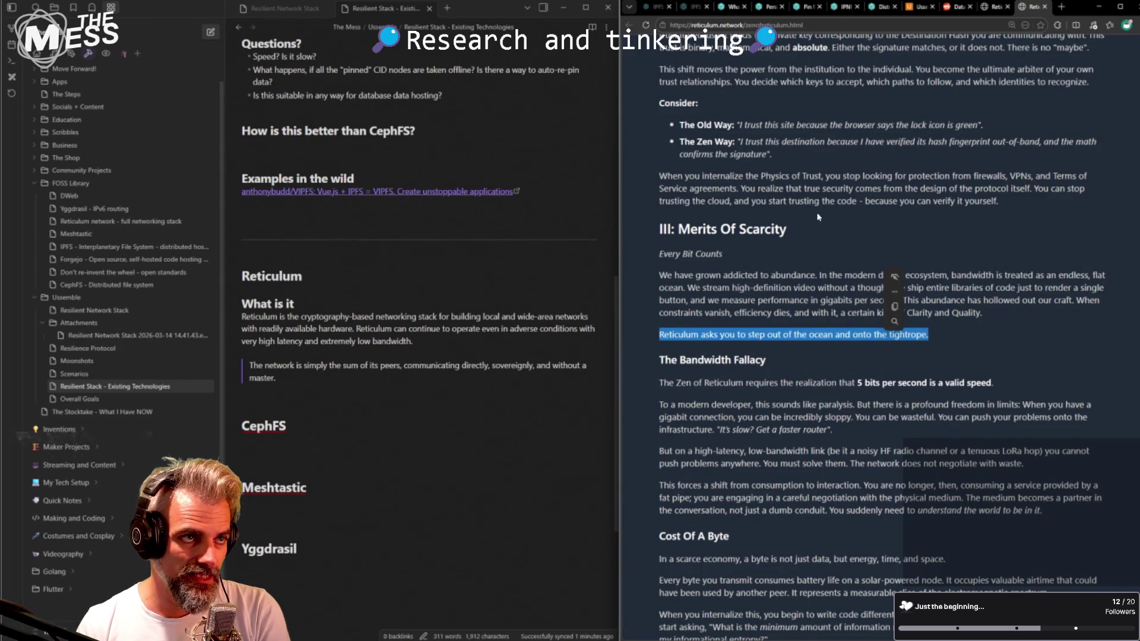
left_click(918, 7)
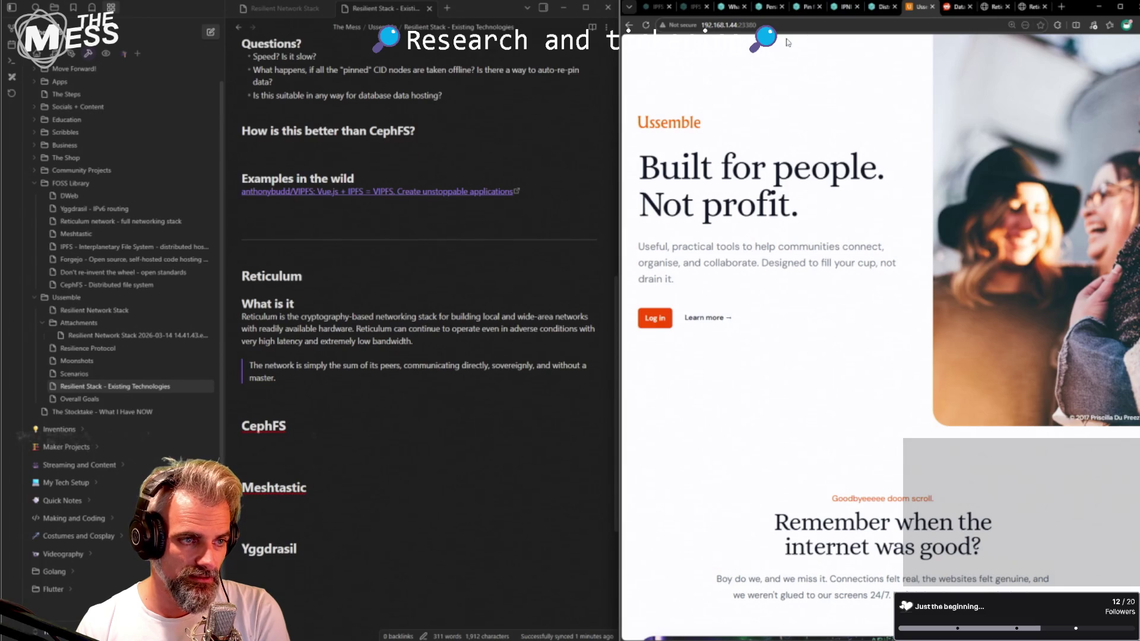
left_click(1034, 8)
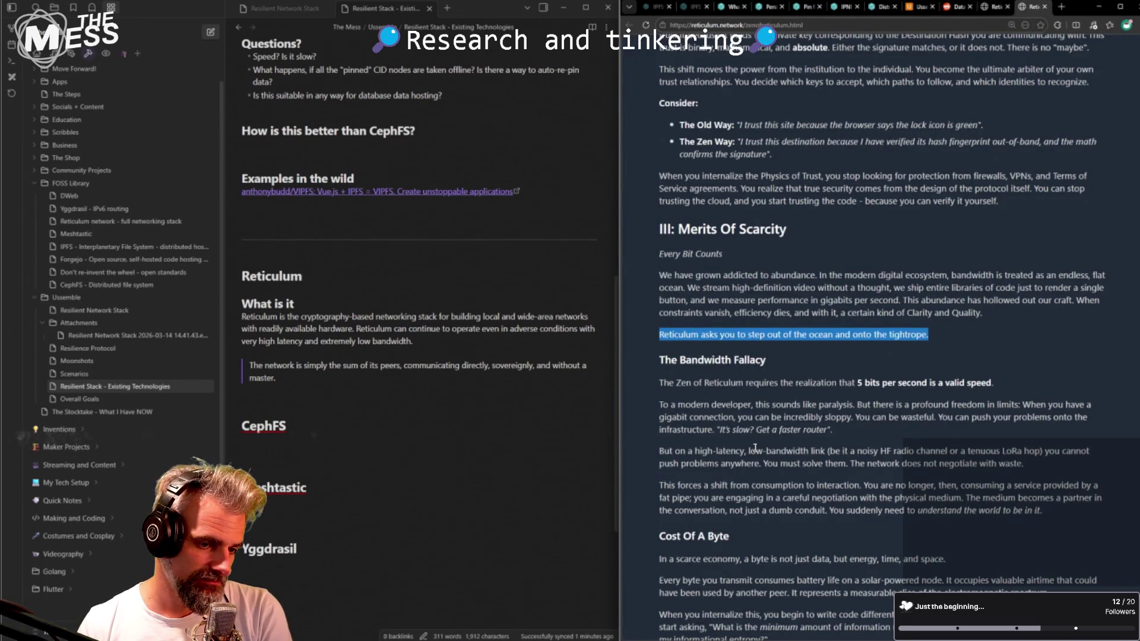
left_click(666, 383)
- Read the bits-per-second, 'like paralysis', faster-router and gigabit-sloppiness lines
left_click_drag(667, 382, 992, 383)
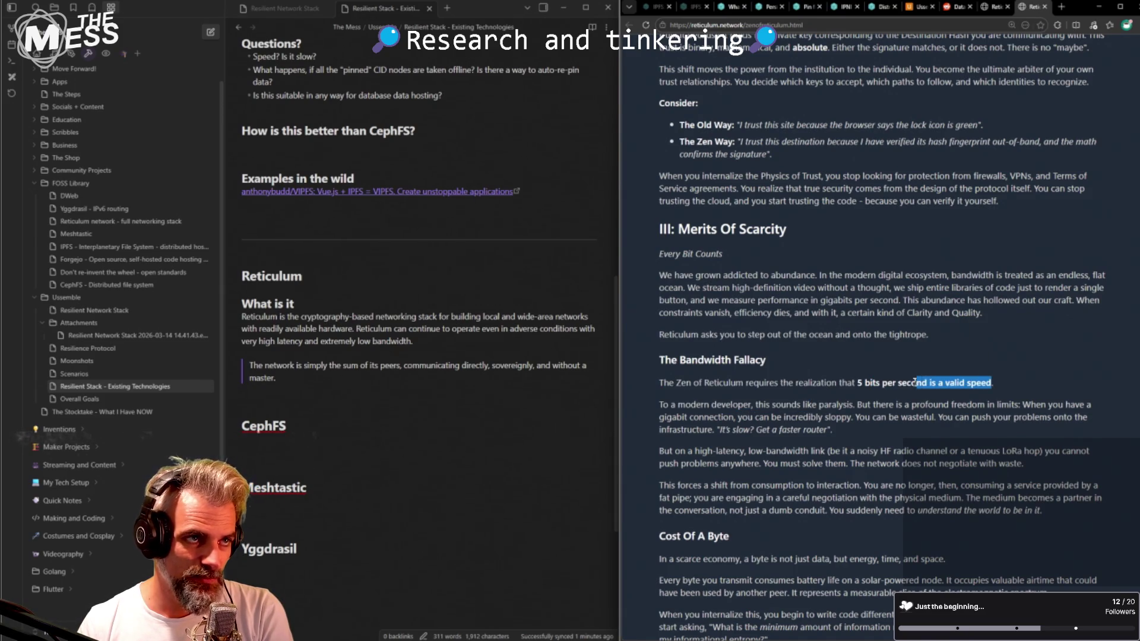
left_click(882, 383)
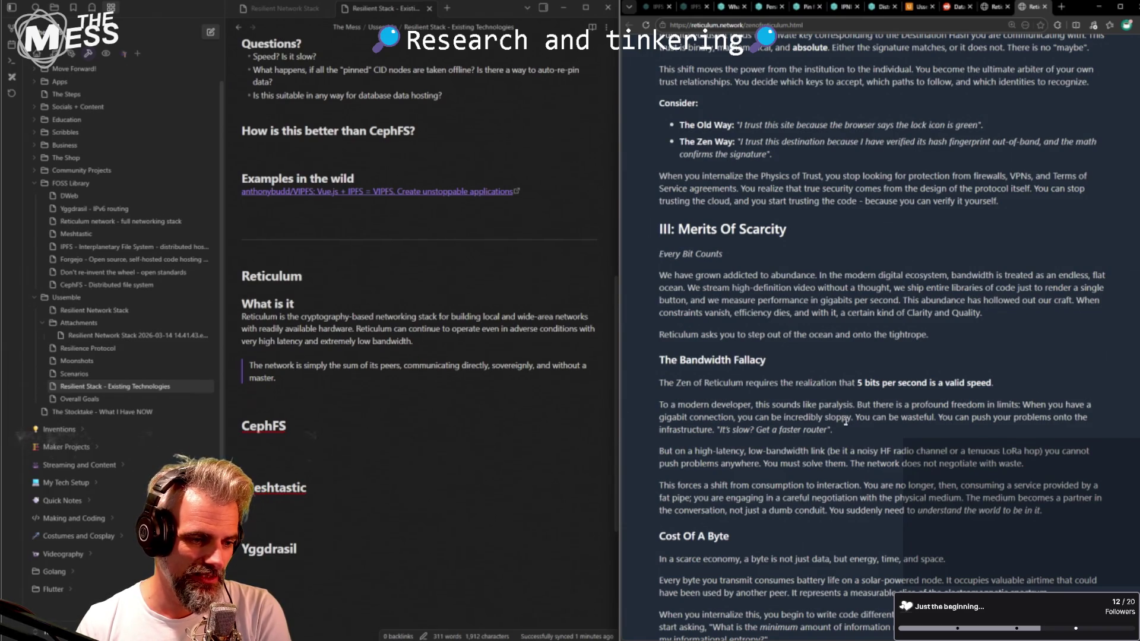
mouse_move(684, 404)
left_mouse_down()
mouse_move(822, 405)
mouse_move(795, 406)
left_mouse_up()
left_click(795, 407)
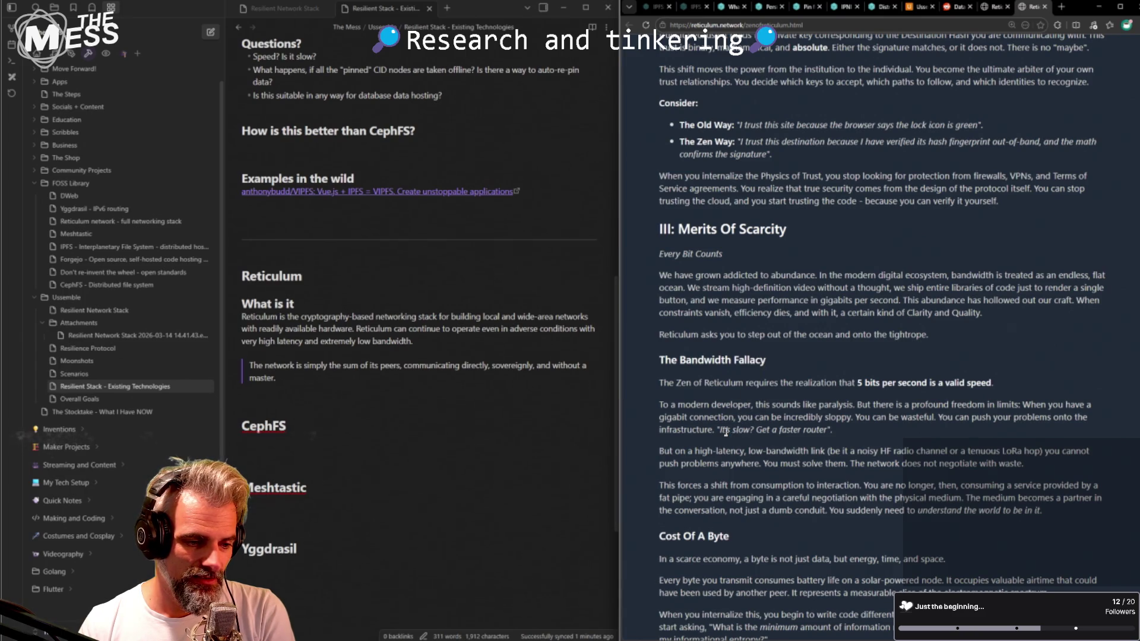
left_click_drag(723, 430, 772, 430)
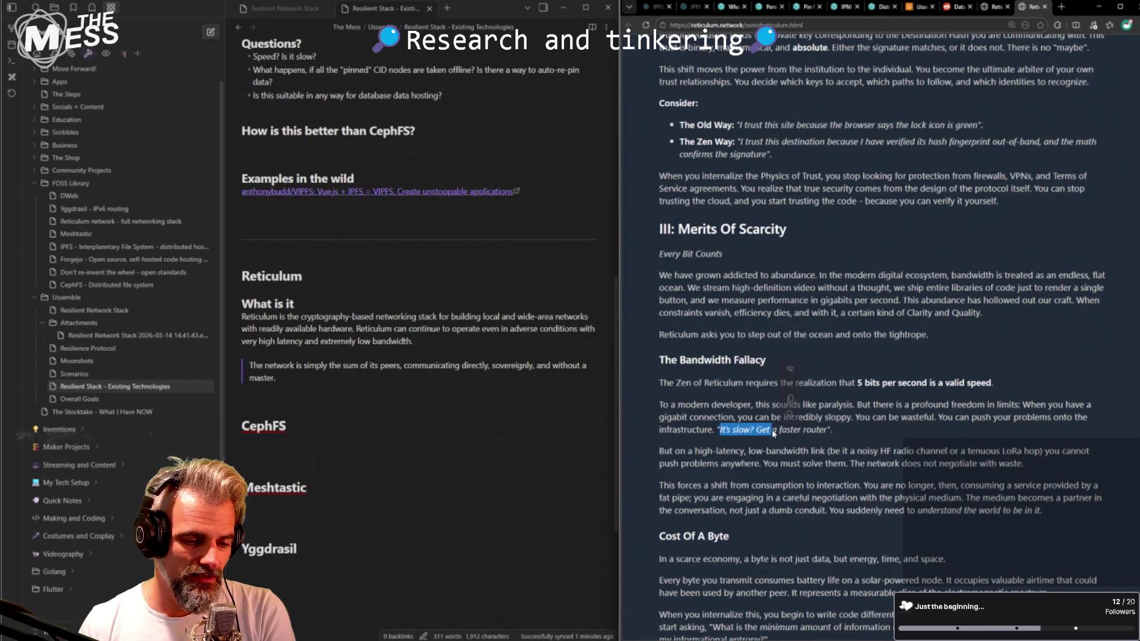
left_click(726, 418)
left_click_drag(659, 417, 851, 419)
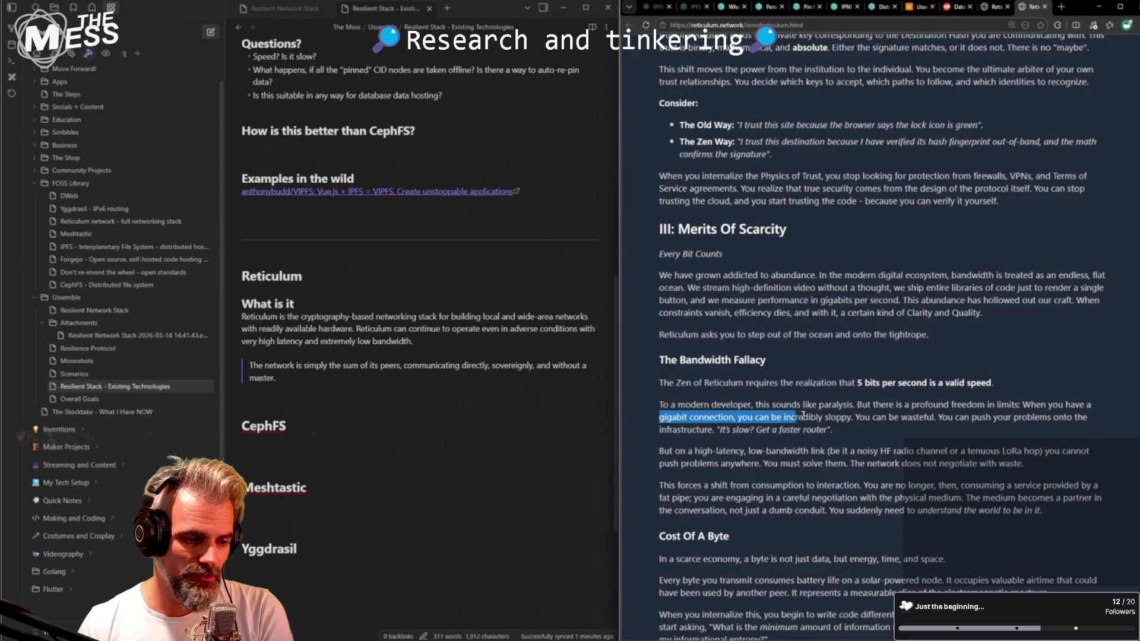
left_click(845, 424)
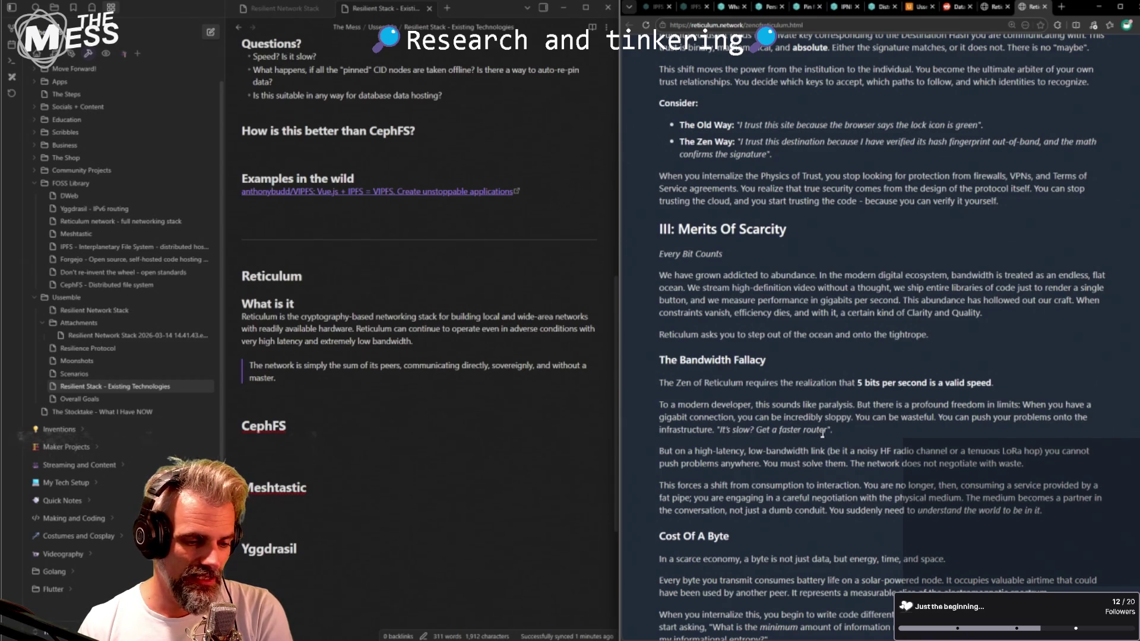
scroll(820, 436, "down", 1)
scroll(806, 422, "down", 1)
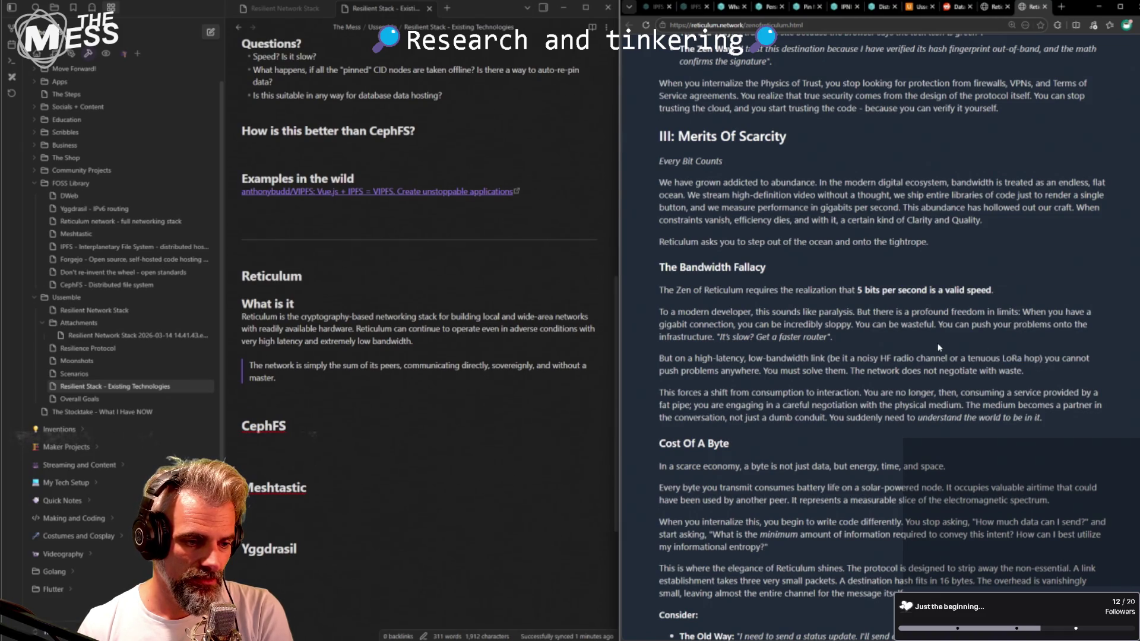
- Finish the HF radio paragraph about not negotiating with waste and select the article's web address
left_click_drag(1103, 372, 997, 337)
left_click_drag(1030, 375, 854, 373)
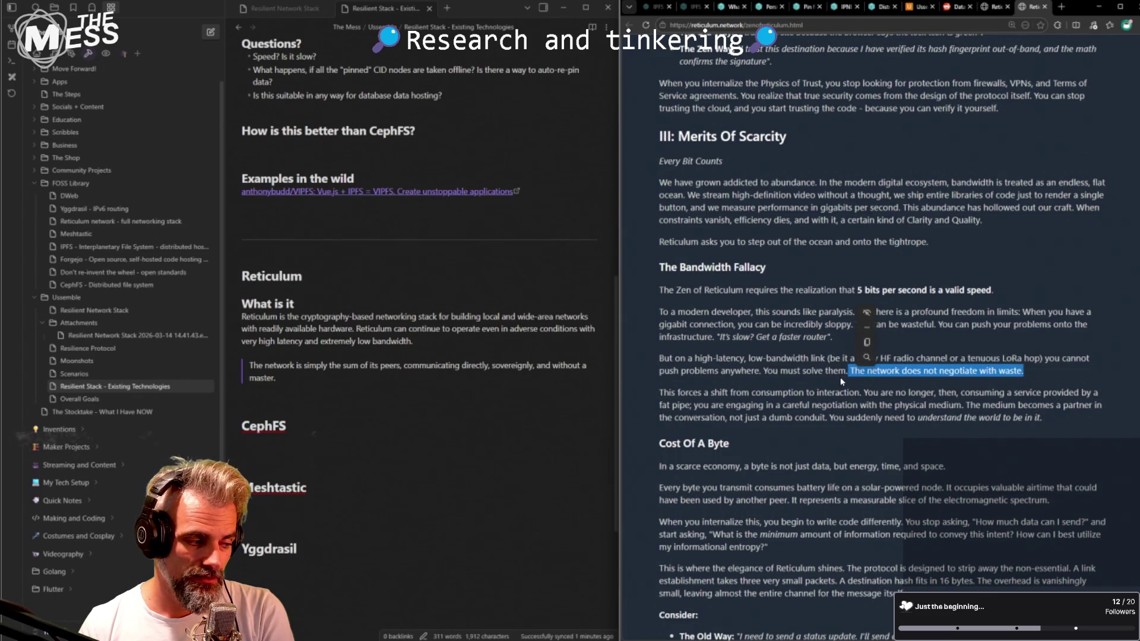
left_click(814, 26)
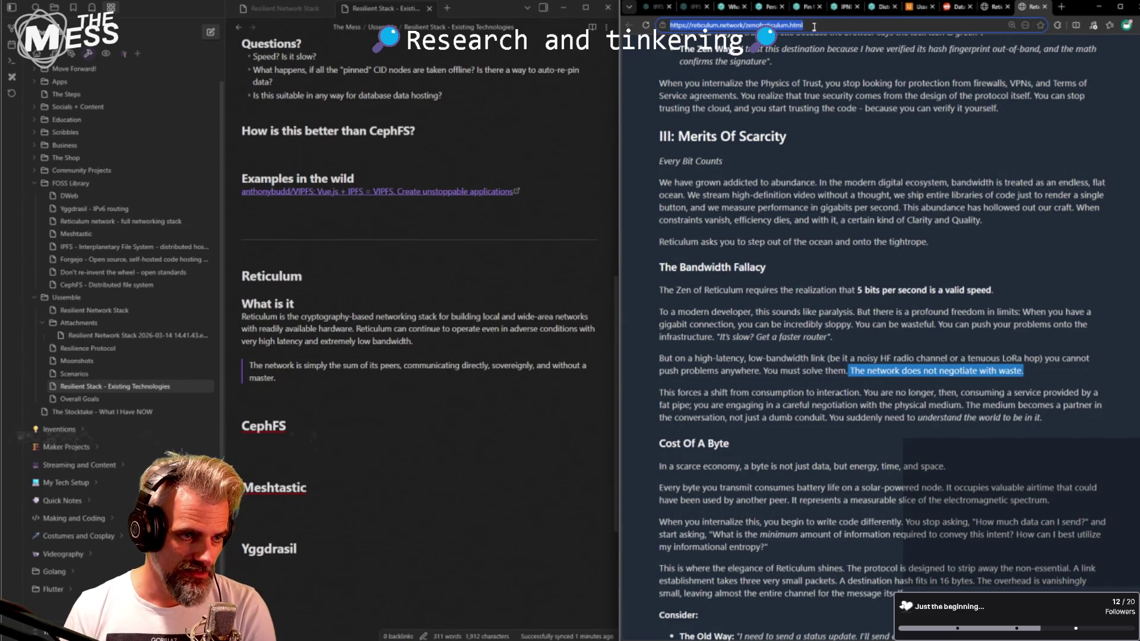
- Add a '## The "Zen" of Reticulum' heading with a 'Cool writeup.' line ending in the pasted Reticulum Network link
left_click(310, 400)
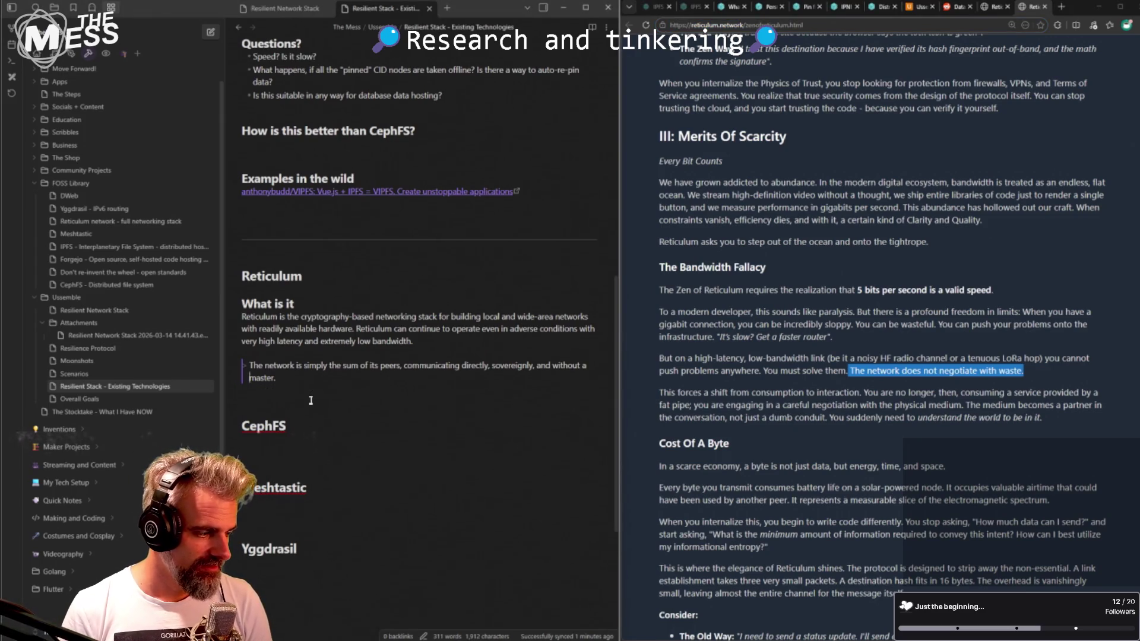
key("Return")
type("## The")
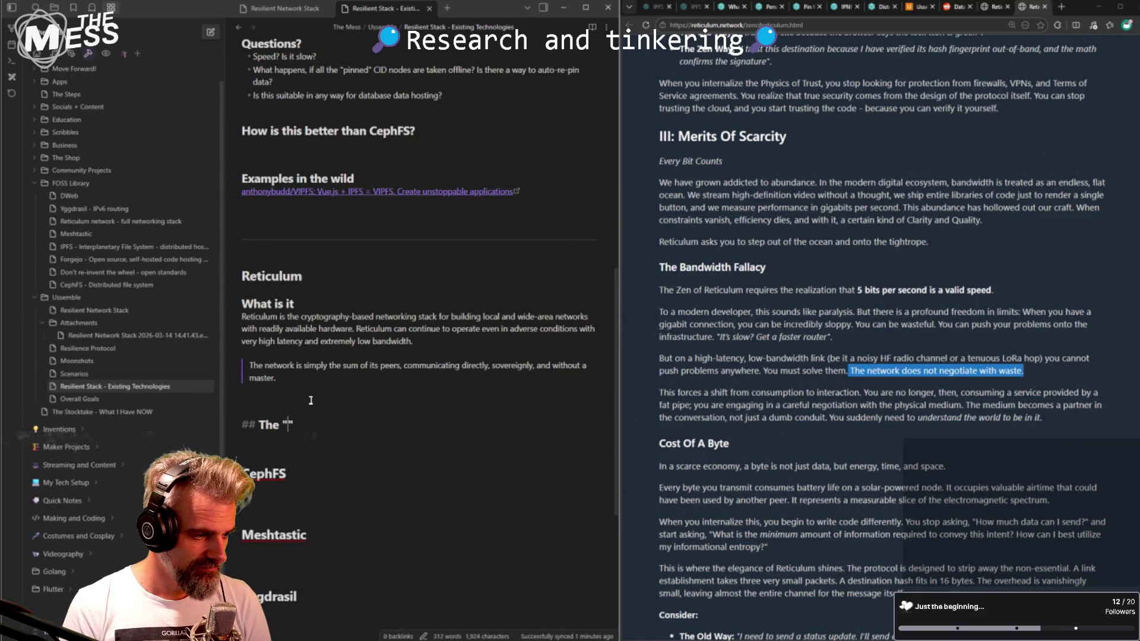
type("Reti")
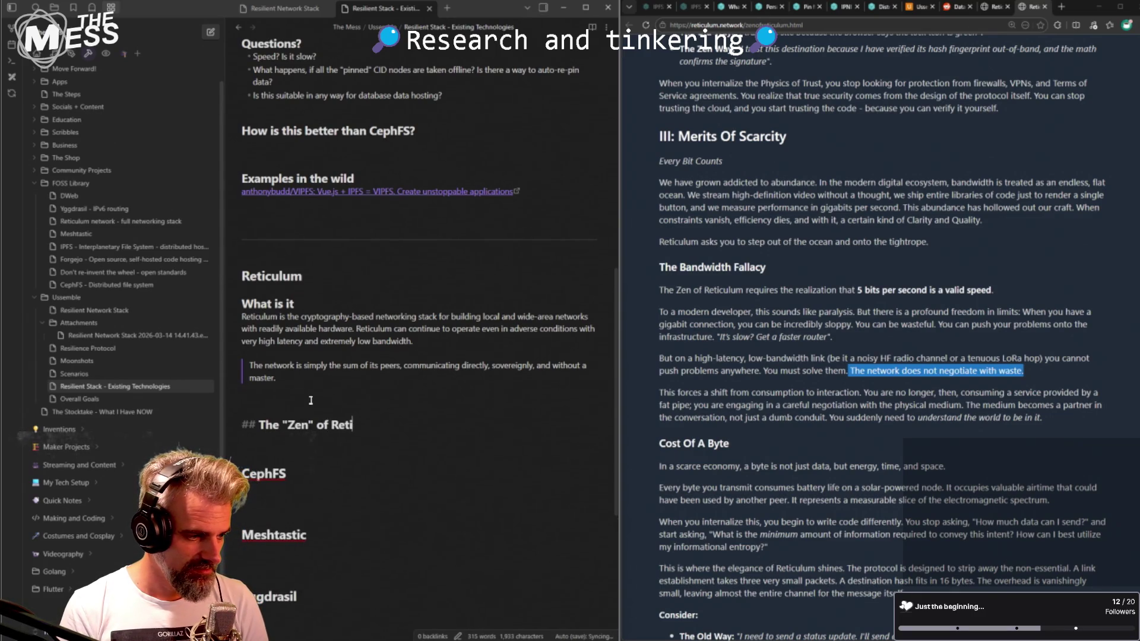
type("culum")
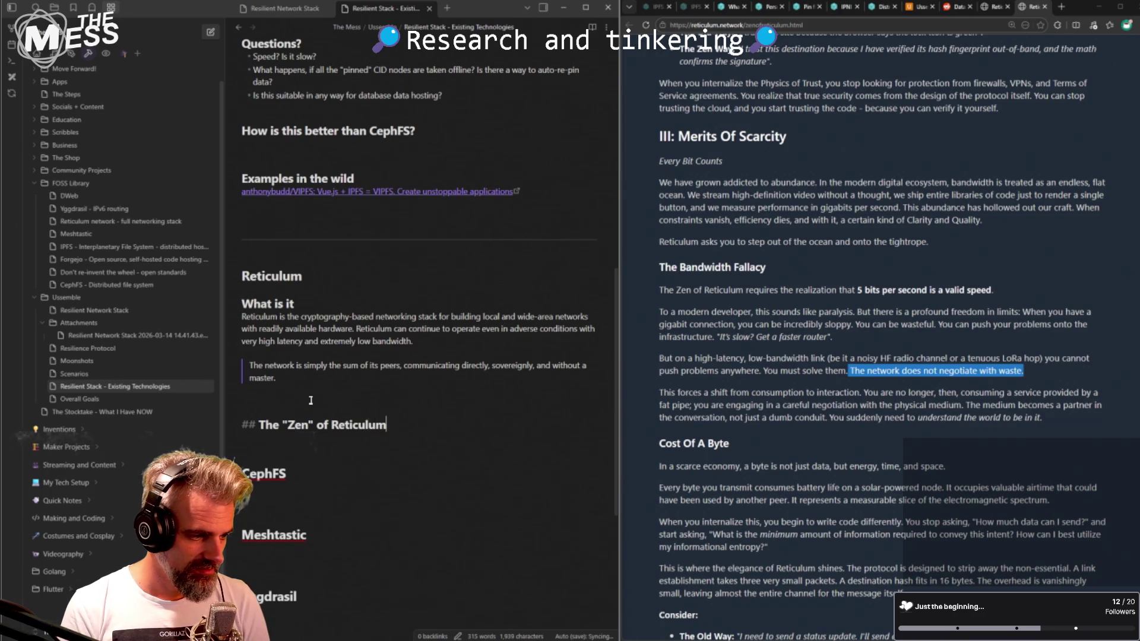
key("Return")
type("[Reticulum Network](https://reticulum.network/zenofreticulum.html)")
key("Up")
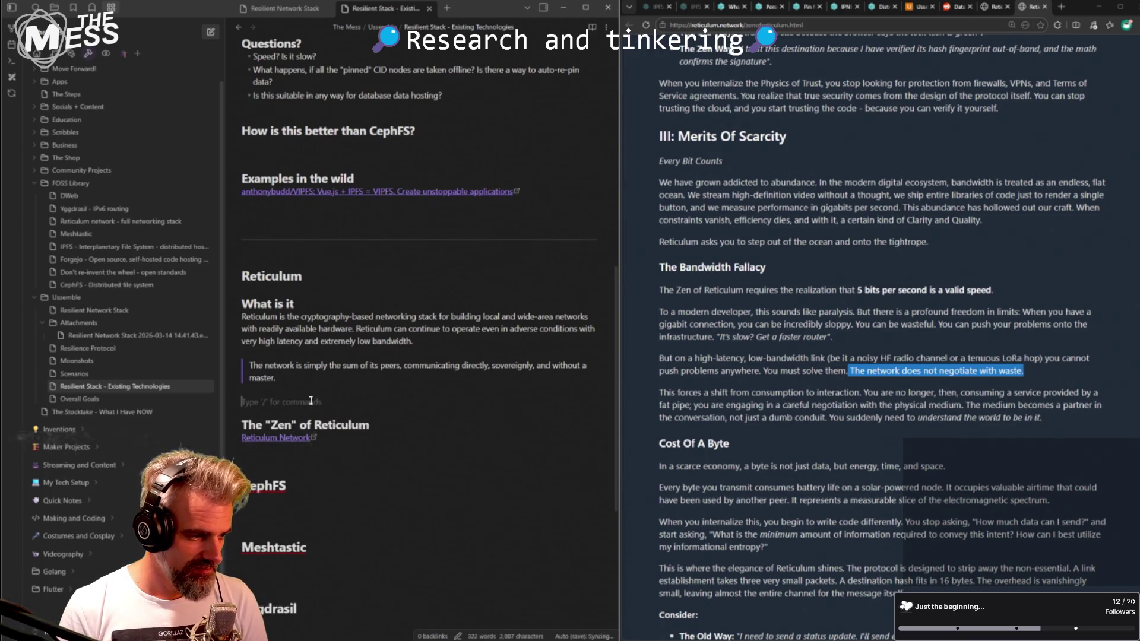
key("Return")
type("Cool writeup.")
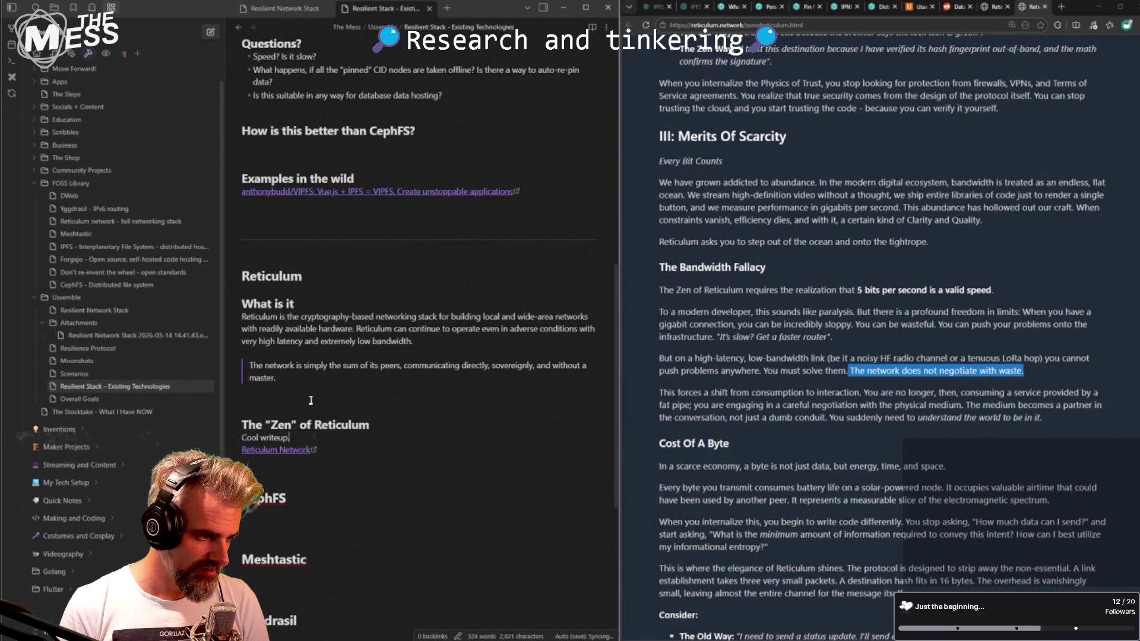
key("Delete")
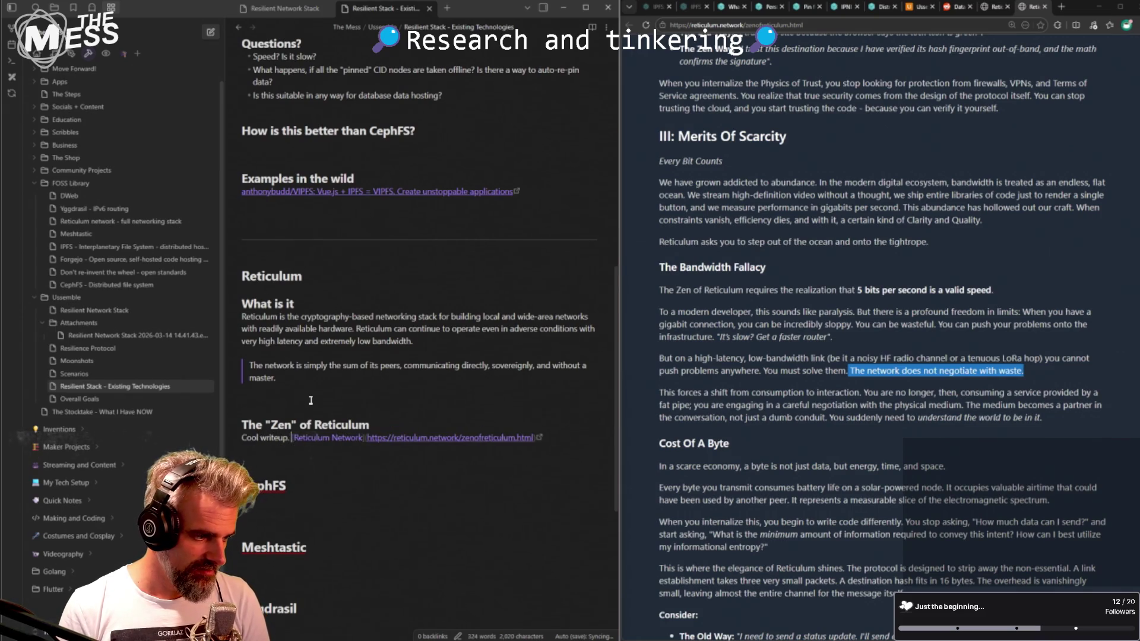
key("Return")
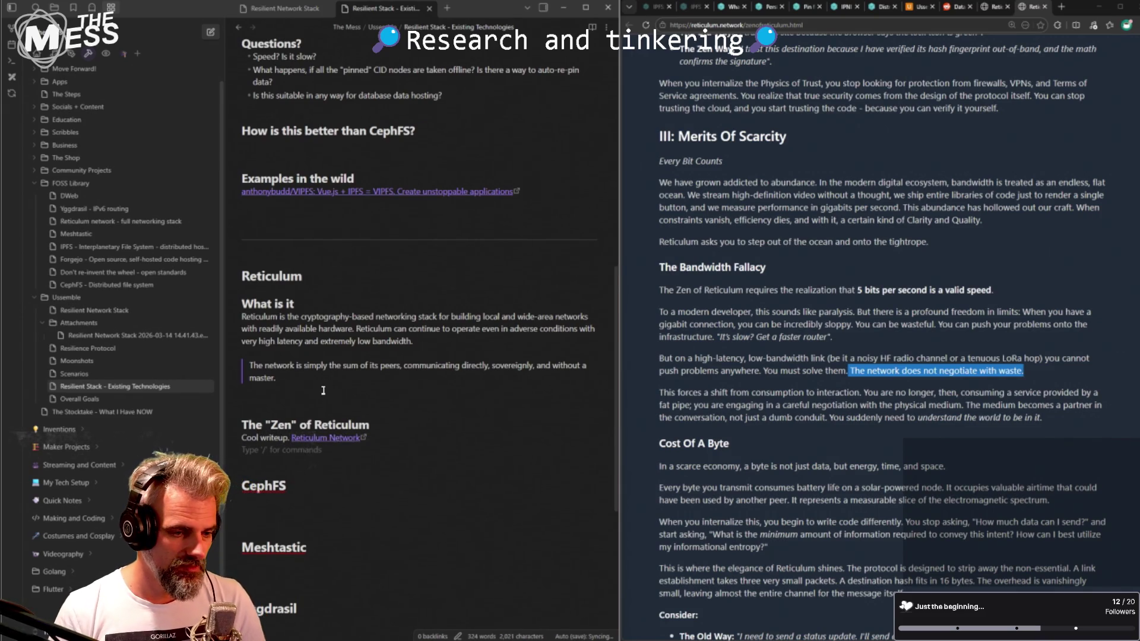
left_click(793, 405)
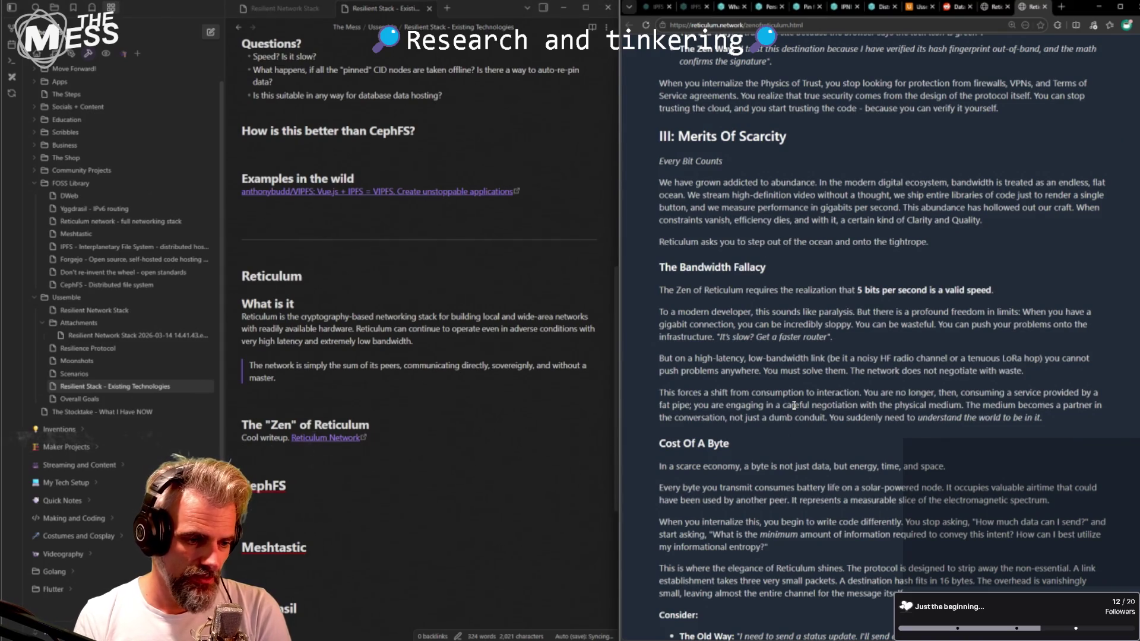
scroll(785, 435, "down", 3)
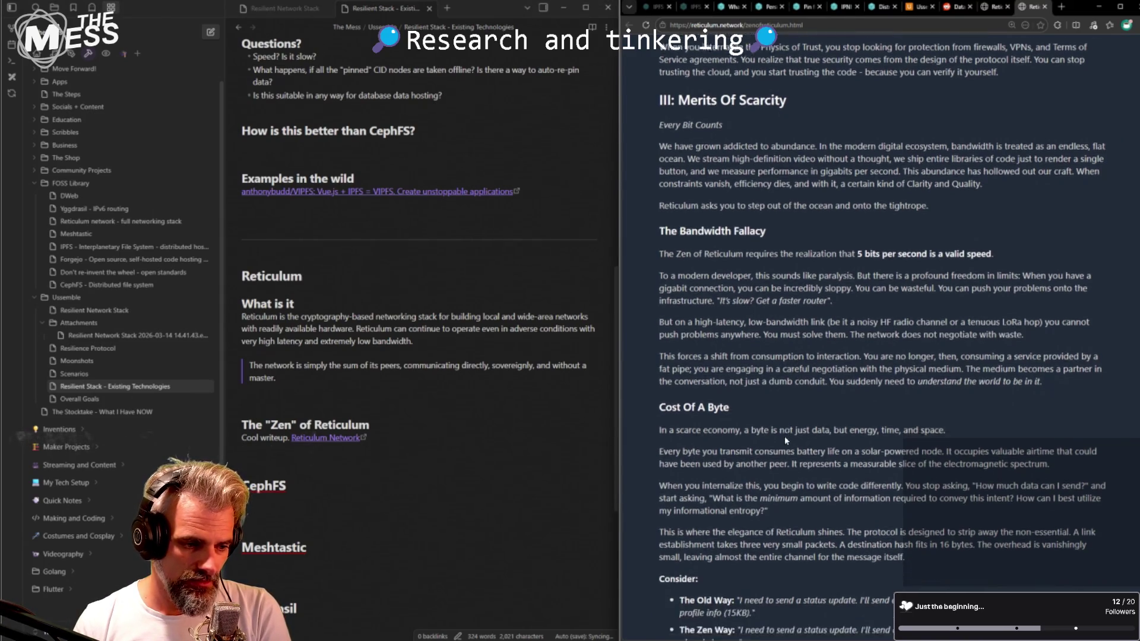
mouse_move(770, 327)
left_mouse_down()
mouse_move(793, 328)
mouse_move(798, 361)
left_mouse_up()
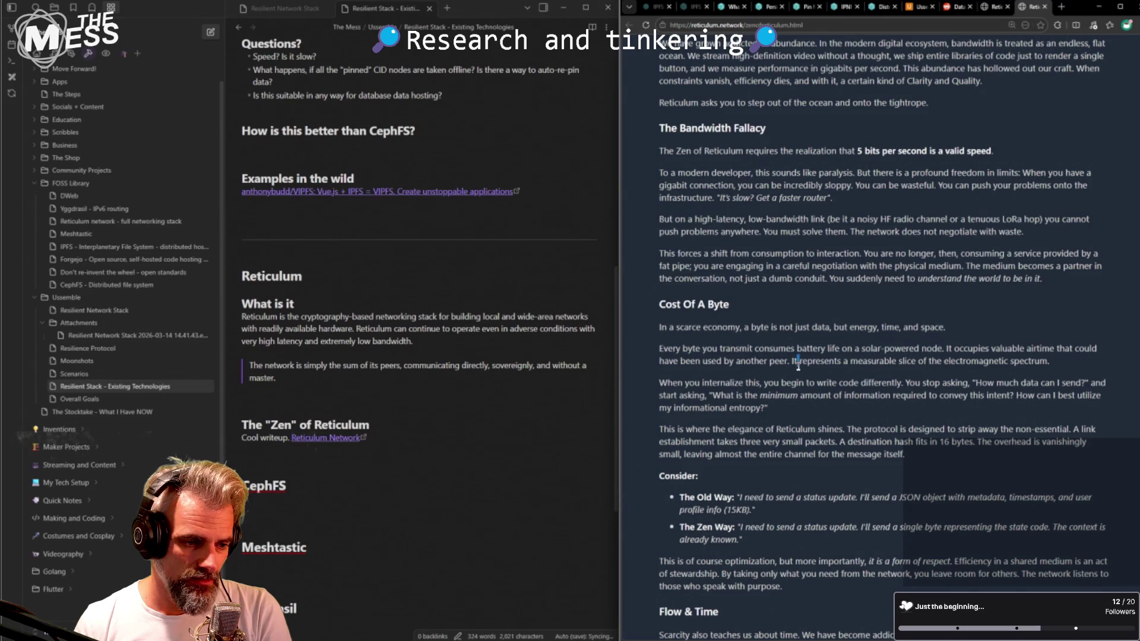
left_click_drag(679, 348, 918, 351)
left_click(905, 349)
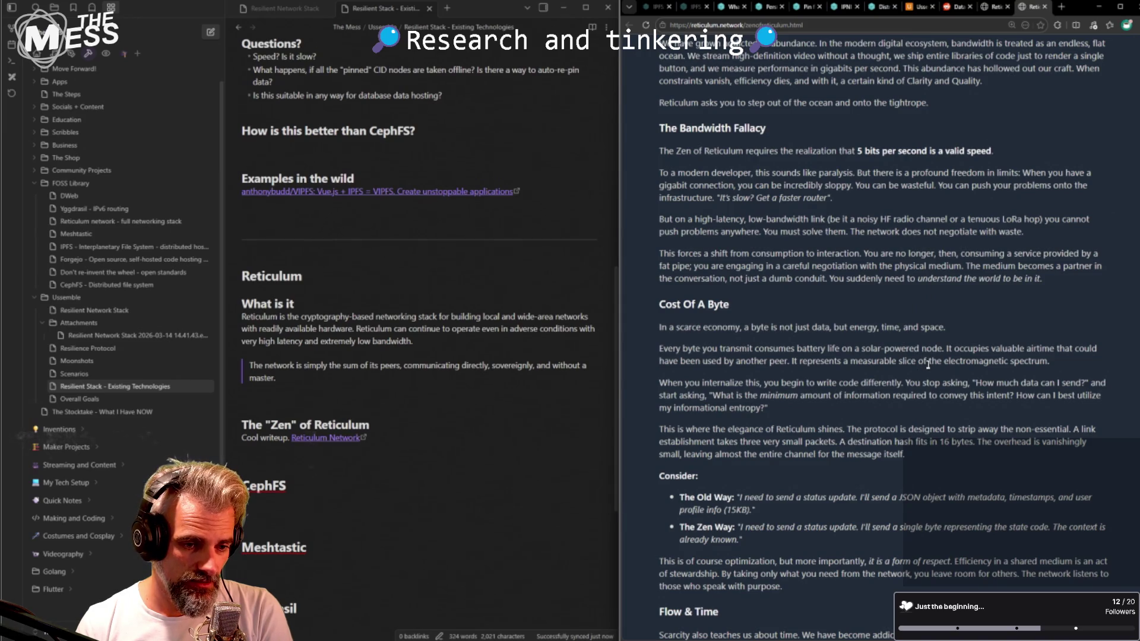
mouse_move(702, 361)
left_mouse_down()
mouse_move(803, 406)
mouse_move(801, 417)
mouse_move(756, 417)
mouse_move(781, 408)
left_mouse_up()
left_click(803, 405)
scroll(801, 405, "down", 1)
left_click(837, 416)
left_click(781, 420)
triple_click(781, 419)
left_click(781, 441)
mouse_move(743, 447)
left_mouse_down()
mouse_move(888, 436)
mouse_move(860, 435)
left_mouse_up()
left_click(863, 436)
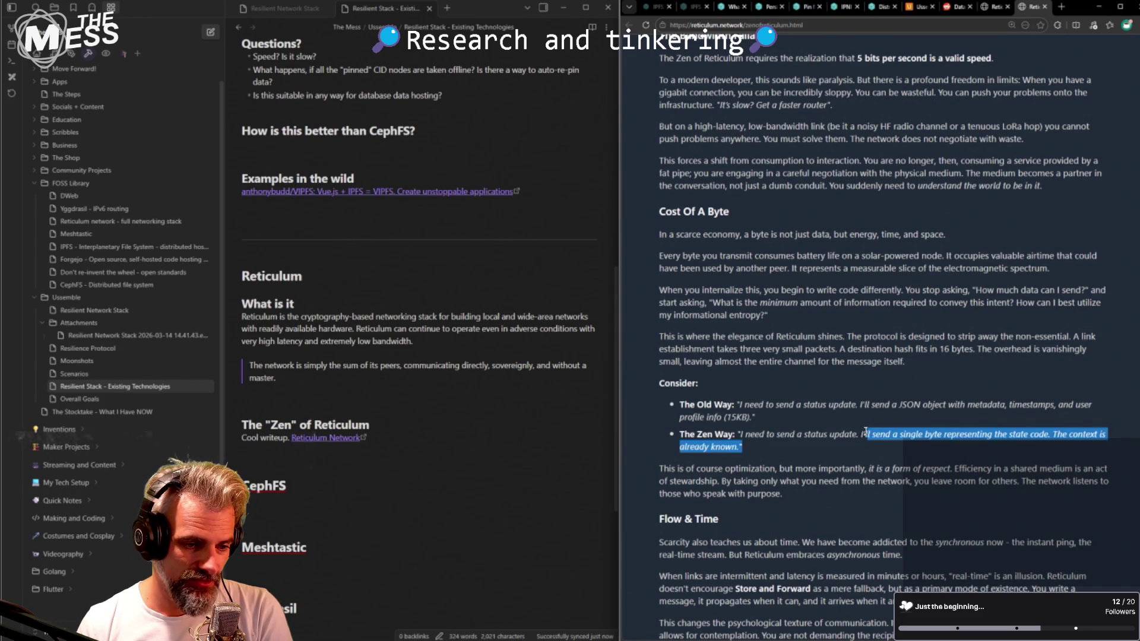
left_click(860, 438)
left_click_drag(743, 447, 675, 435)
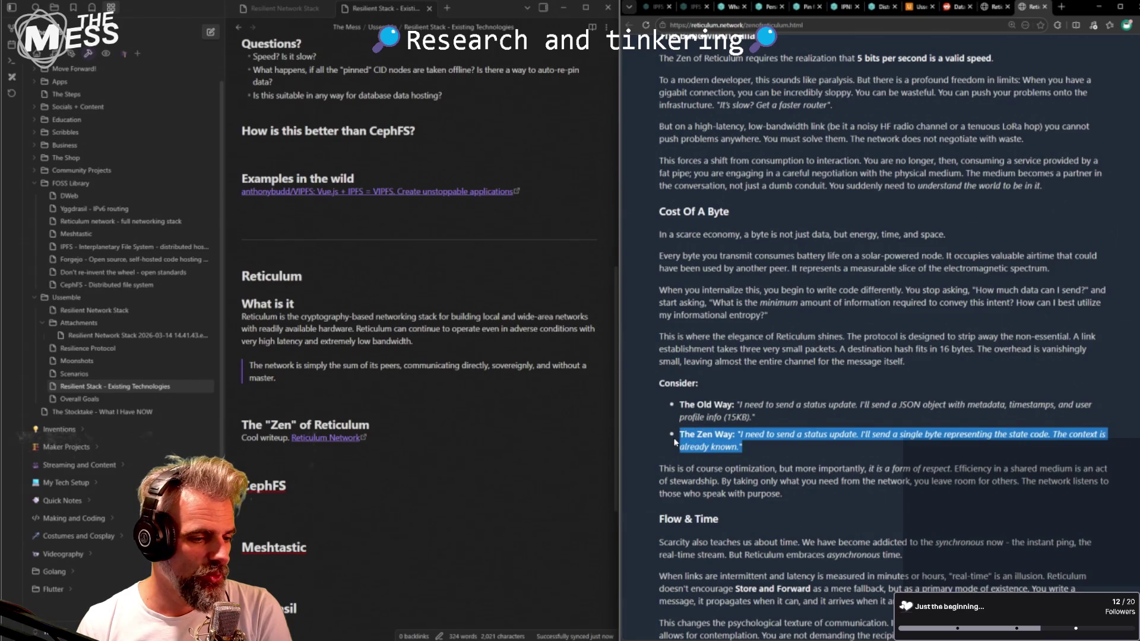
left_click(835, 448)
mouse_move(797, 444)
left_mouse_down()
mouse_move(675, 434)
mouse_move(740, 444)
left_mouse_up()
left_click(783, 450)
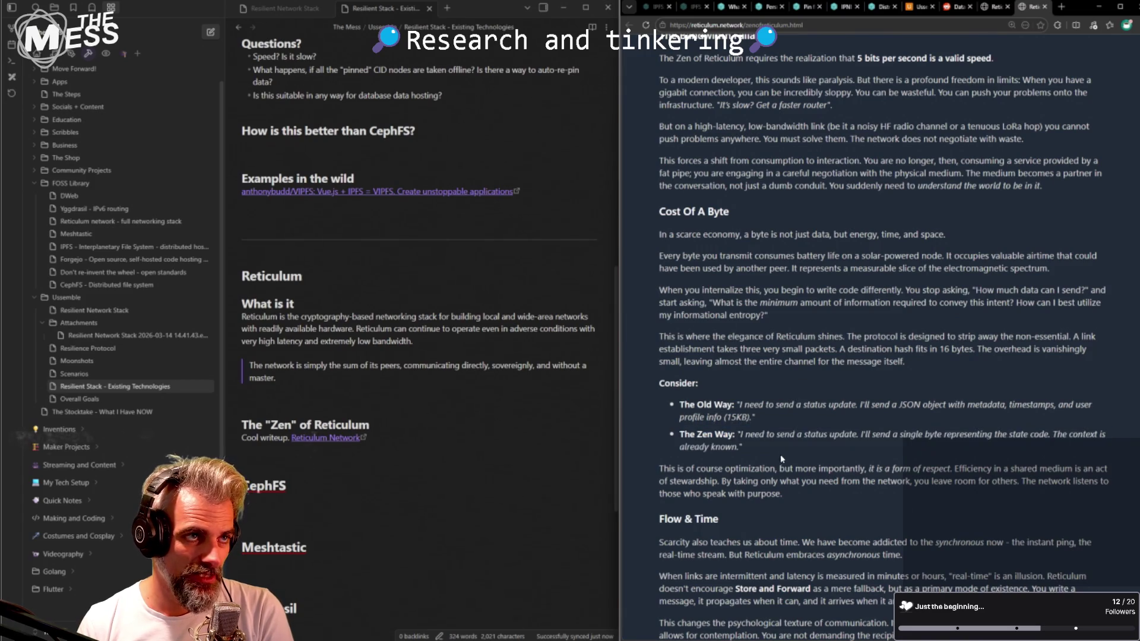
scroll(781, 454, "up", 3)
scroll(781, 454, "up", 3)
scroll(781, 455, "down", 4)
scroll(781, 454, "down", 2)
scroll(781, 455, "down", 3)
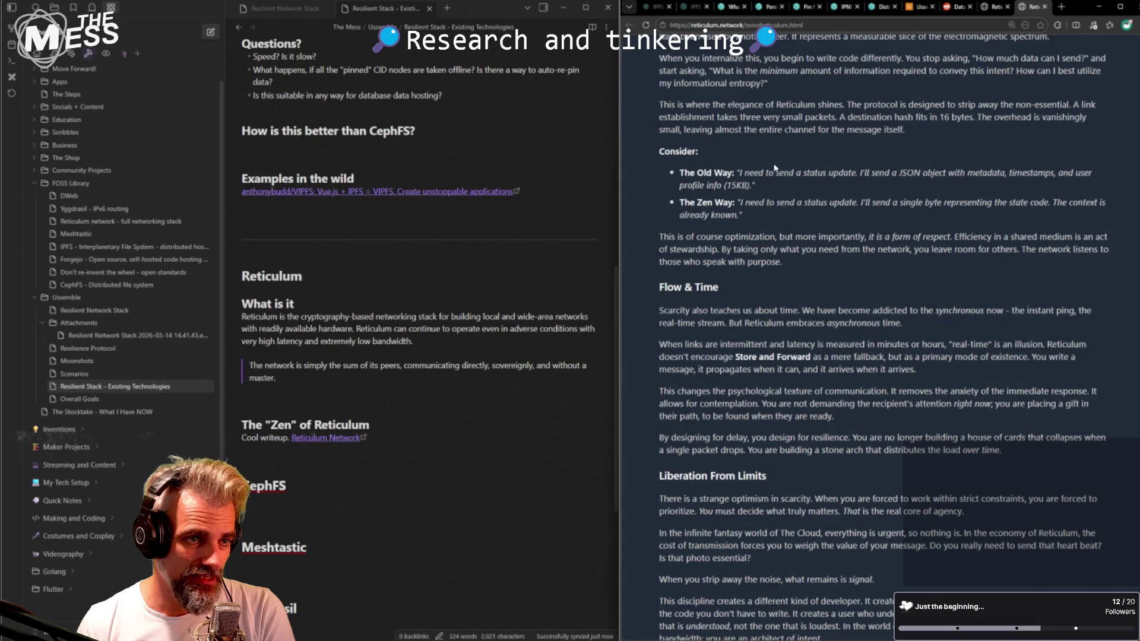
mouse_move(741, 215)
left_mouse_down()
mouse_move(681, 203)
mouse_move(742, 216)
left_mouse_up()
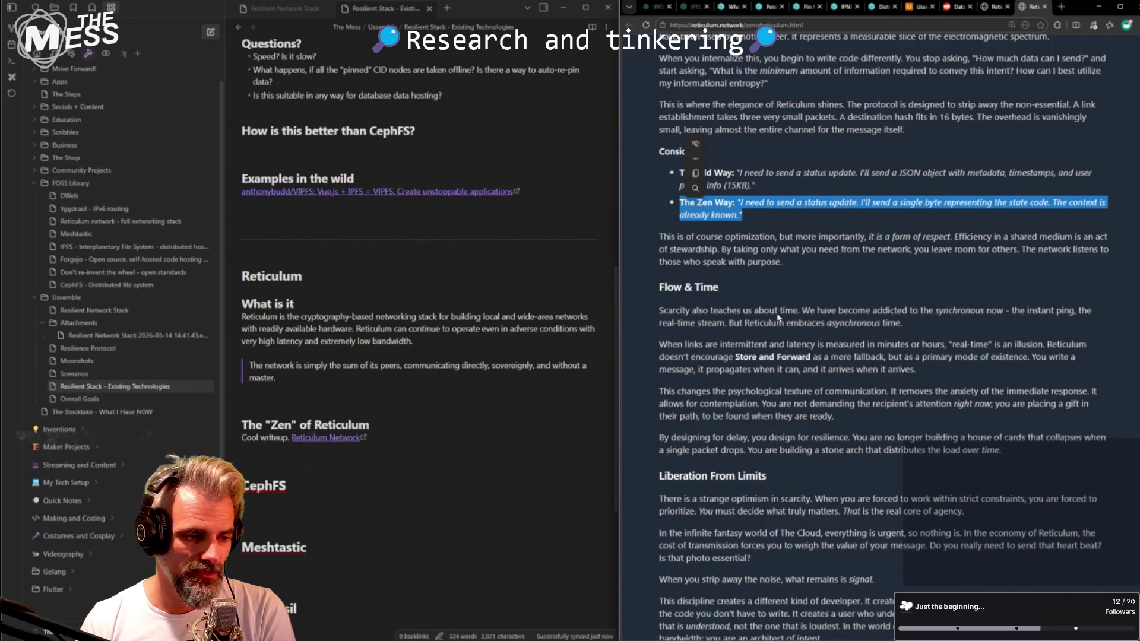
left_click(762, 204)
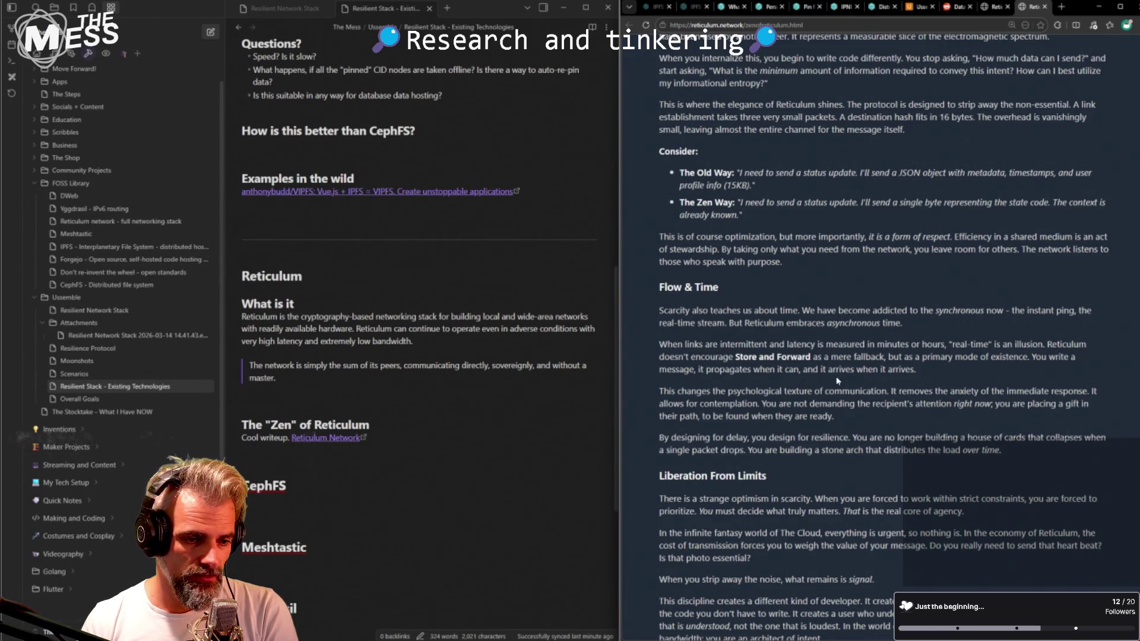
scroll(863, 418, "down", 3)
scroll(847, 418, "down", 2)
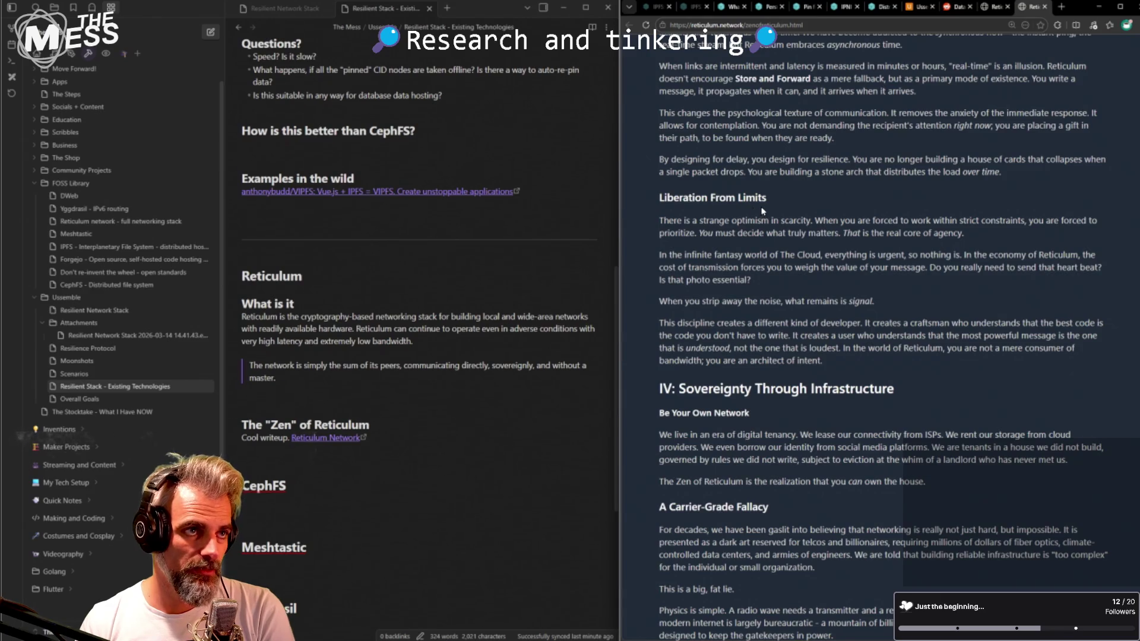
scroll(762, 211, "up", 1)
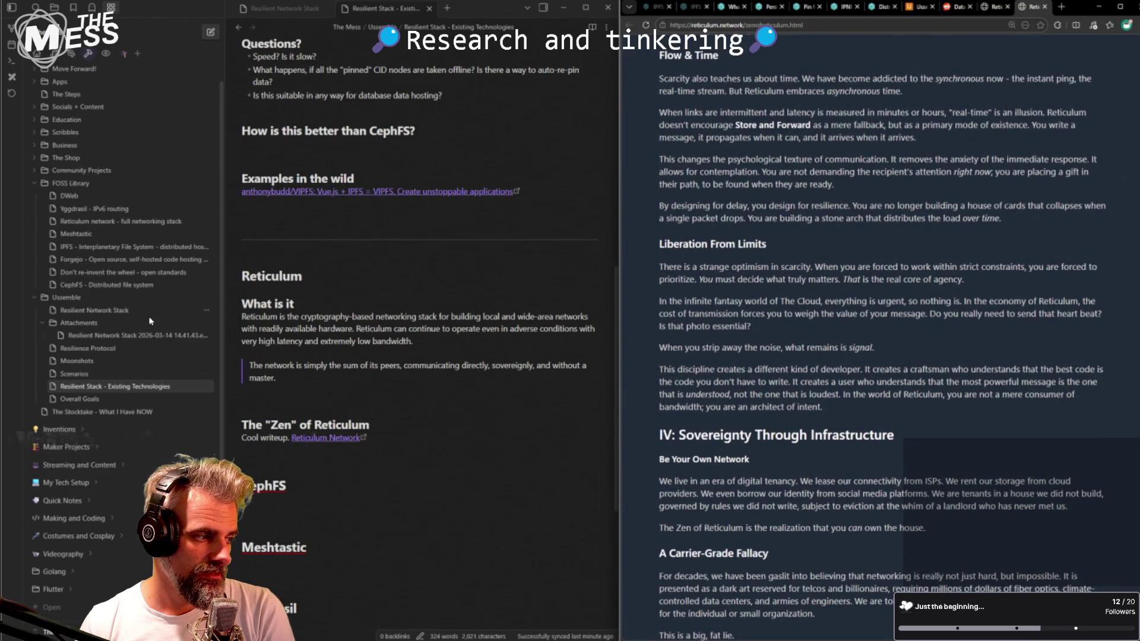
- Look at the Resilient Network Stack and Resilience Protocol notes, then glance at the Ussemble page
left_click(111, 311)
left_click(90, 348)
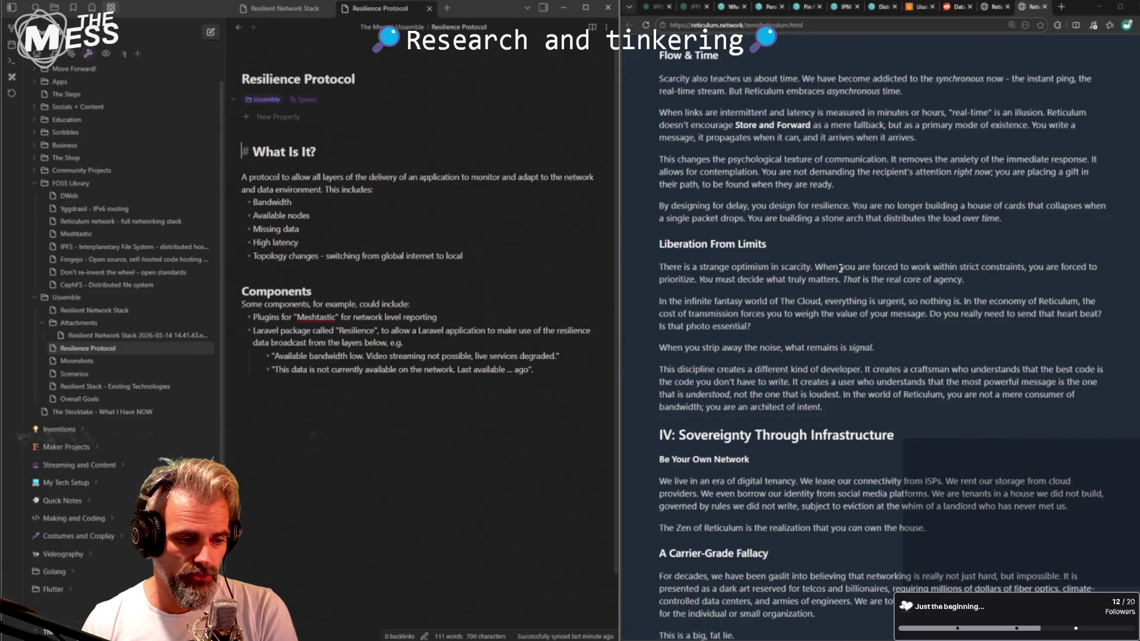
left_click(914, 7)
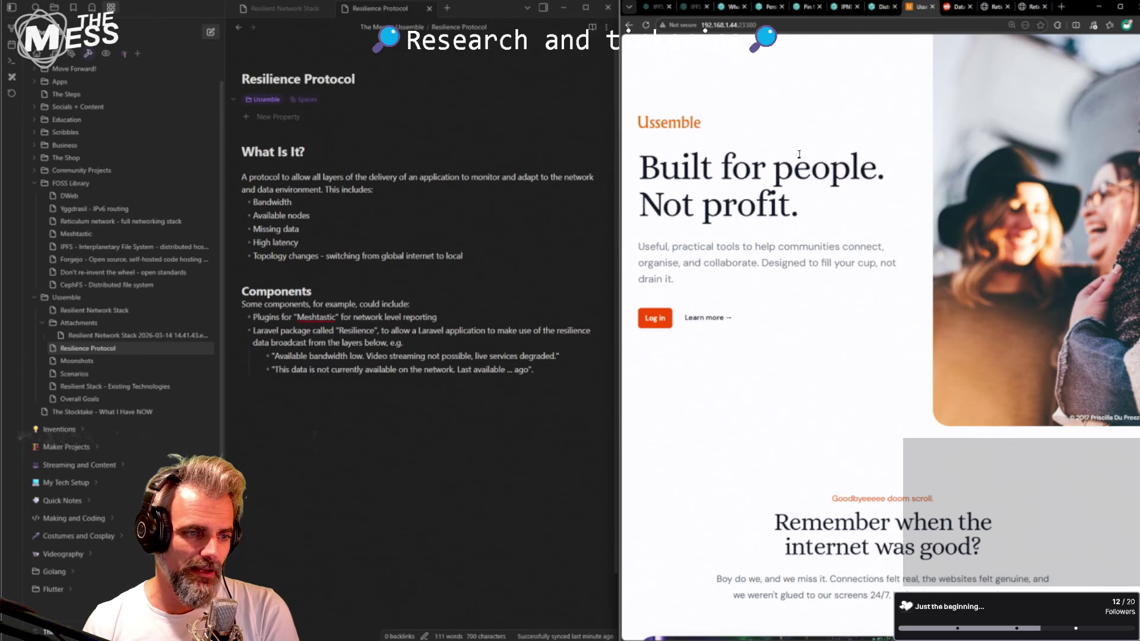
left_click(1034, 7)
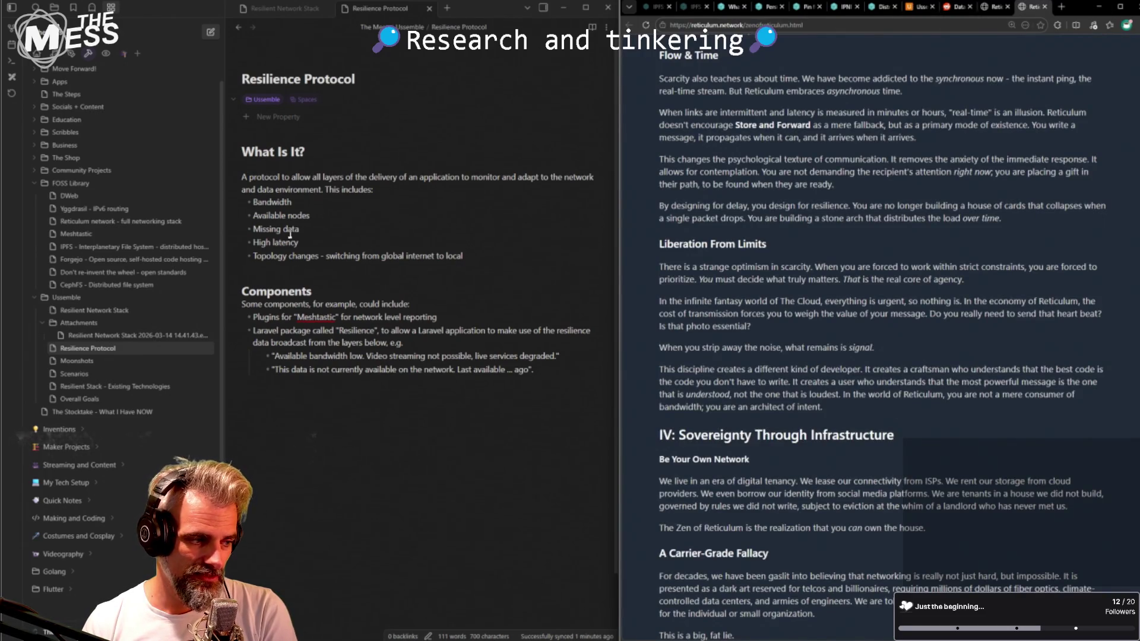
scroll(762, 373, "down", 10)
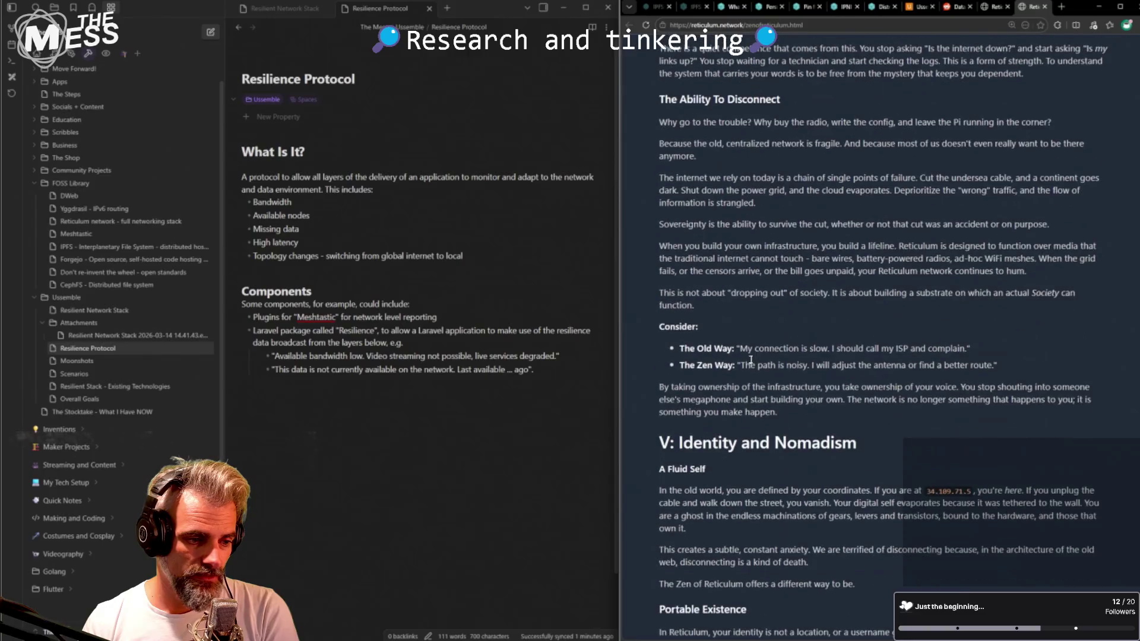
scroll(762, 371, "down", 3)
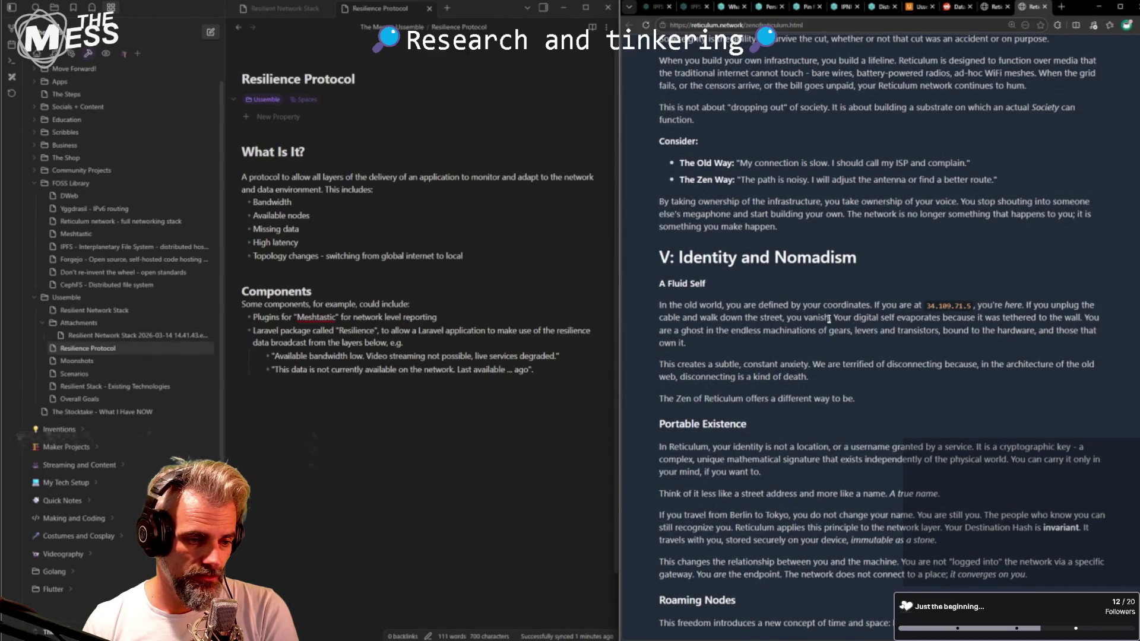
- Read the identity phrase in the article's Portable Existence section
mouse_move(729, 447)
left_mouse_down()
mouse_move(805, 448)
mouse_move(793, 448)
left_mouse_up()
left_click(751, 449)
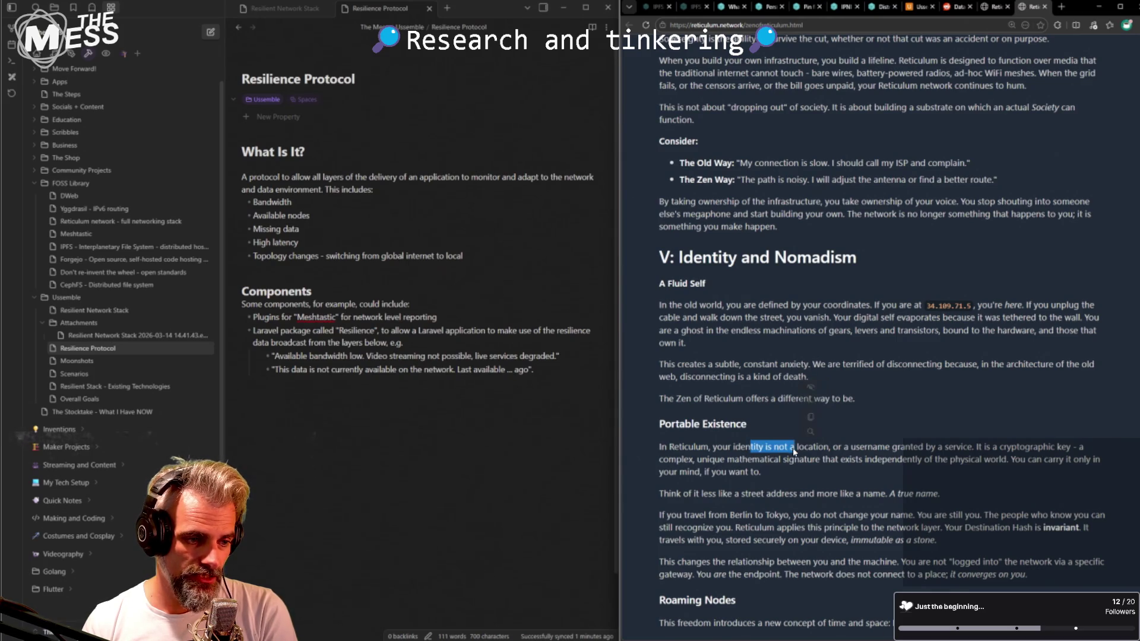
left_click(793, 449)
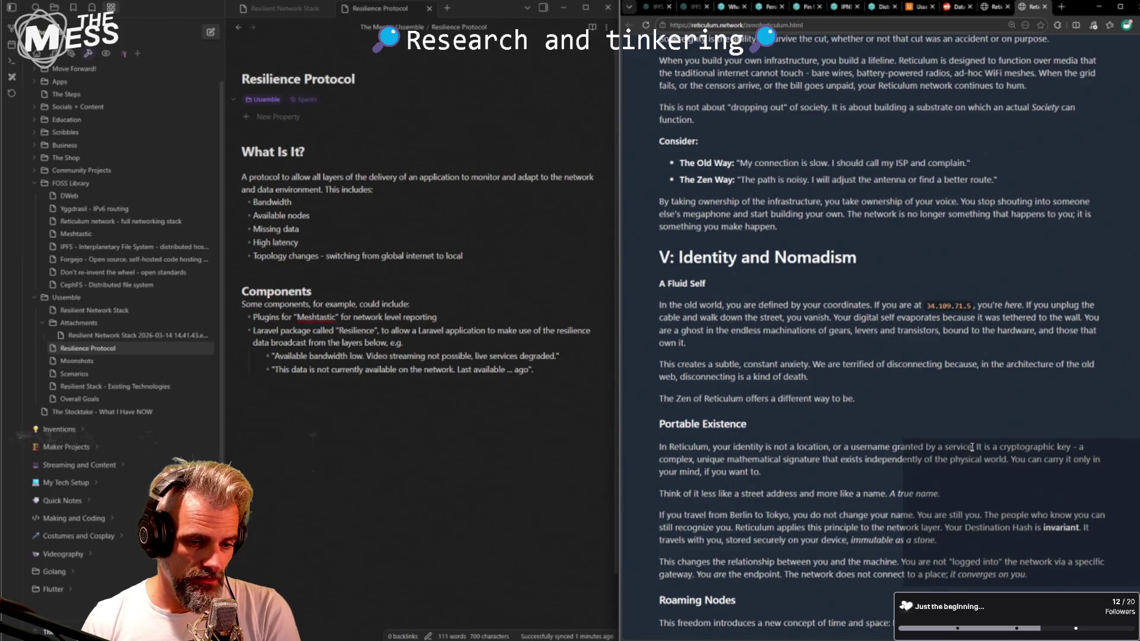
left_click_drag(973, 448, 1032, 450)
left_click(1033, 449)
scroll(797, 475, "down", 1)
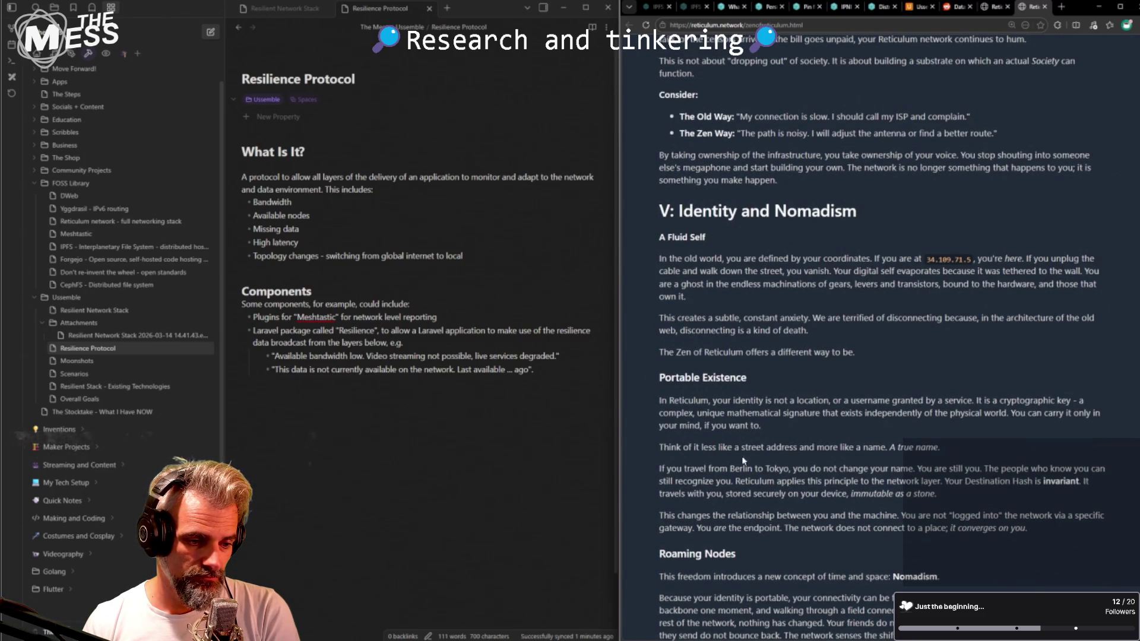
scroll(731, 472, "down", 2)
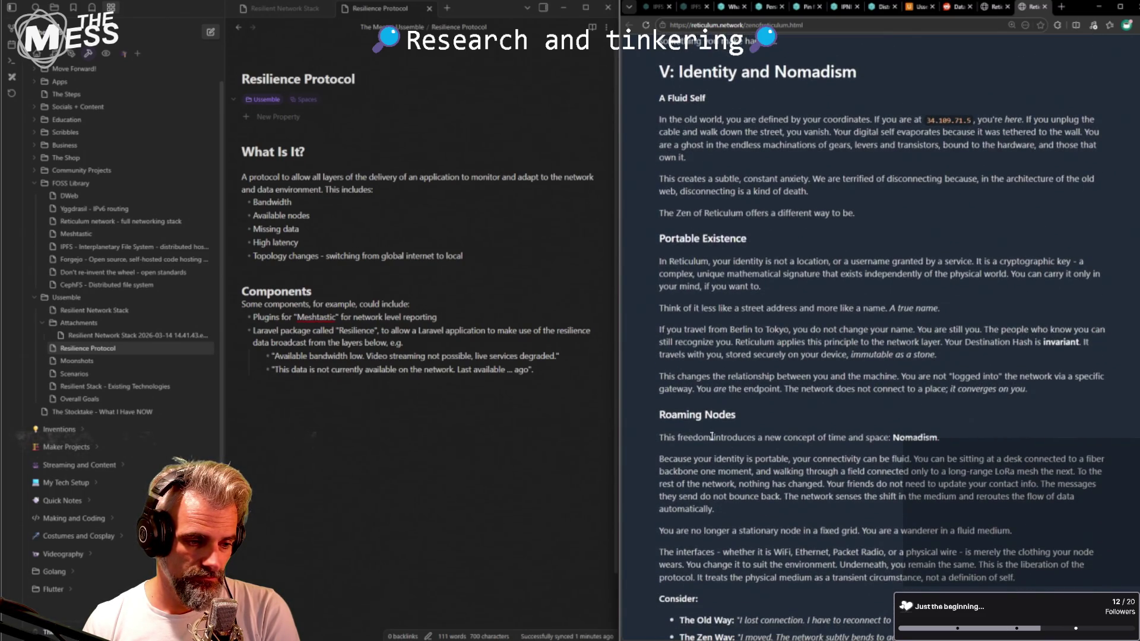
scroll(863, 439, "down", 1)
- Read the Nomadism roaming paragraph, then bring up the Resilient Network Stack note
double_click(930, 391)
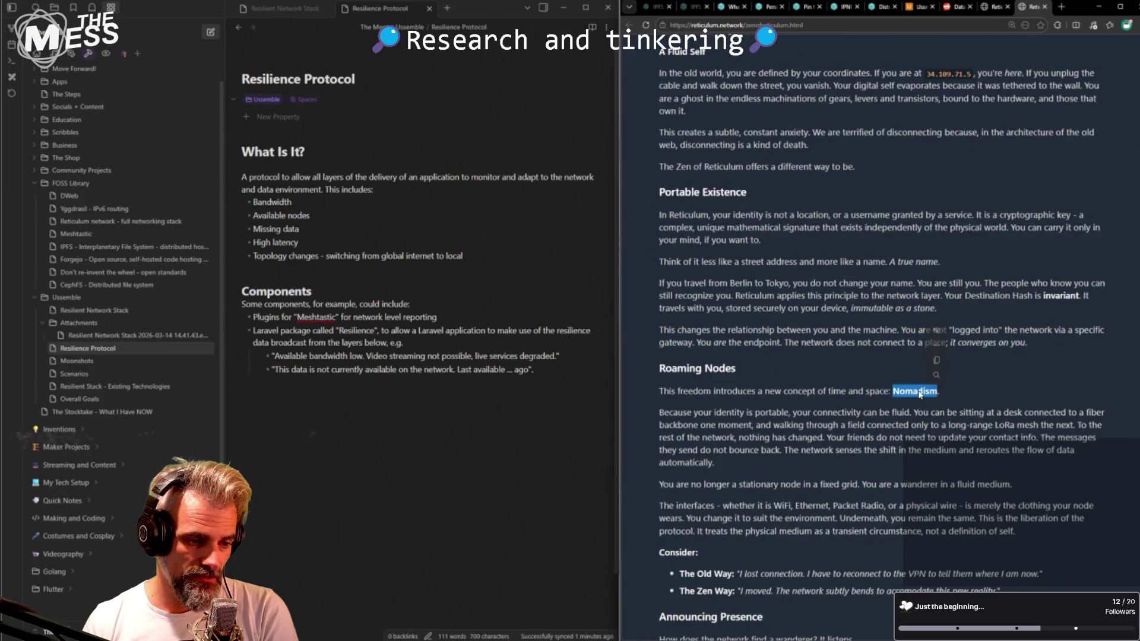
left_click(722, 415)
left_click_drag(723, 412, 847, 412)
left_click(847, 413)
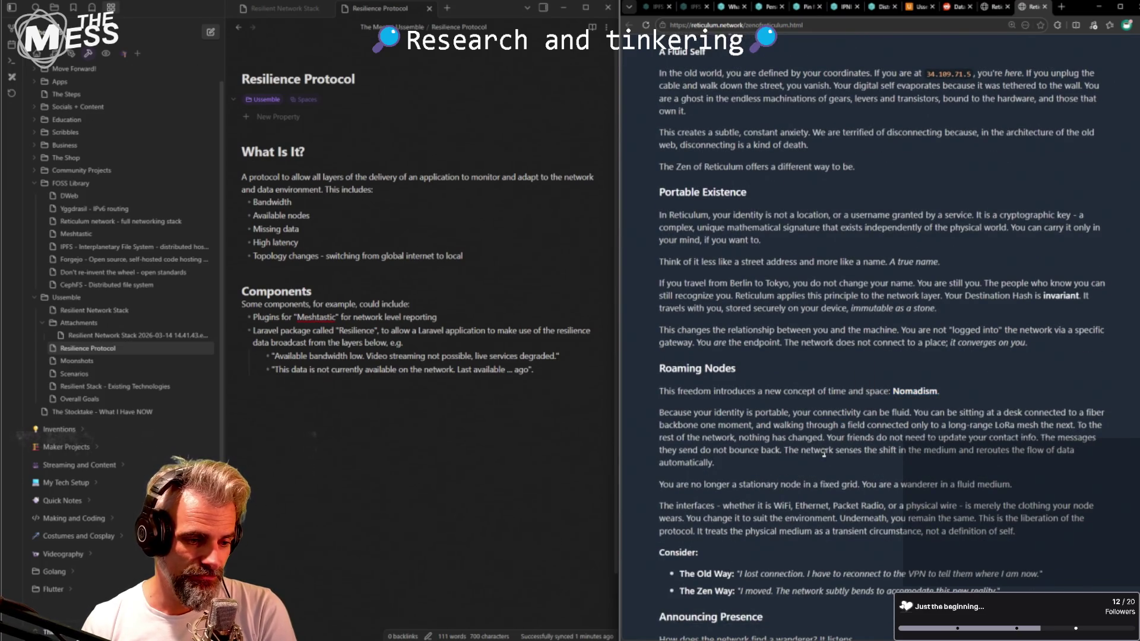
mouse_move(769, 461)
left_mouse_down()
mouse_move(832, 412)
mouse_move(931, 424)
mouse_move(900, 458)
mouse_move(694, 408)
left_mouse_up()
double_click(837, 412)
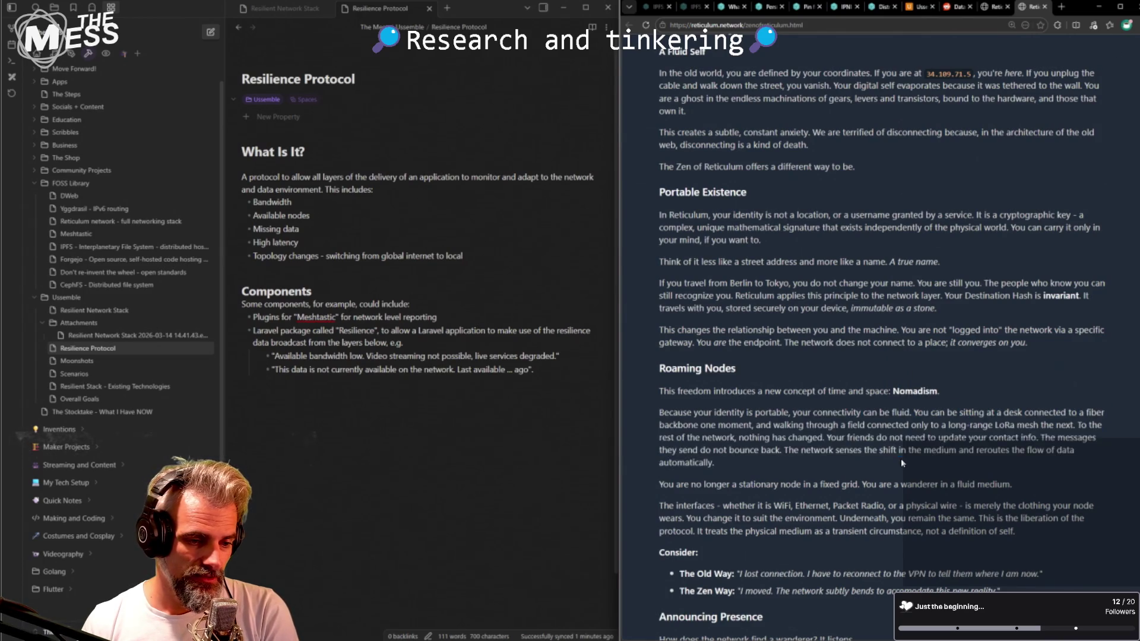
left_click(704, 413)
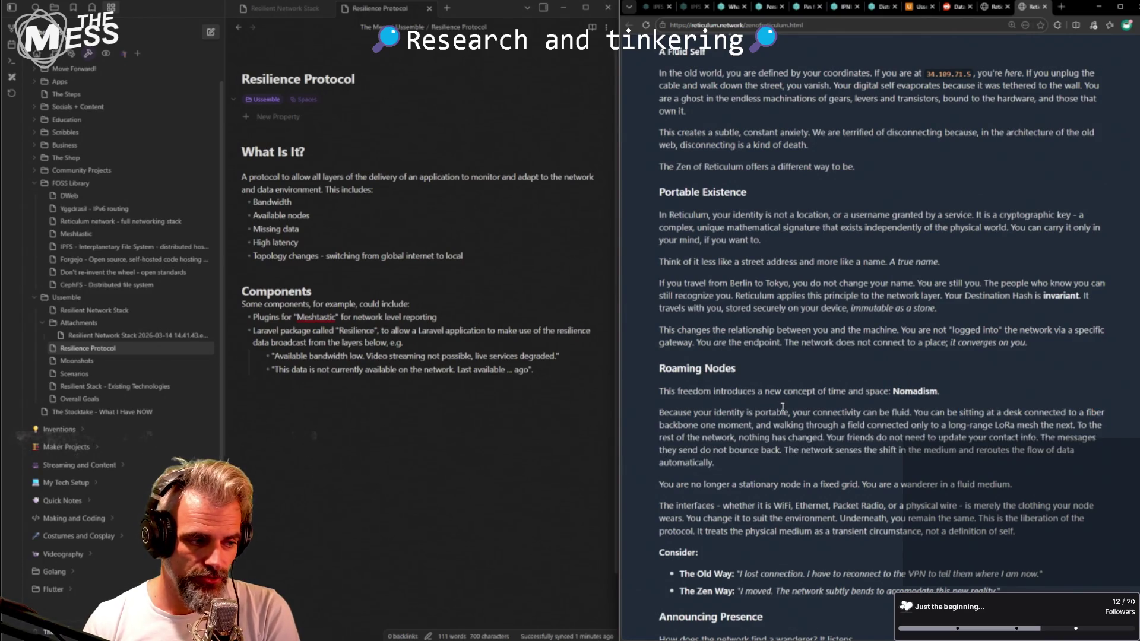
left_click(468, 394)
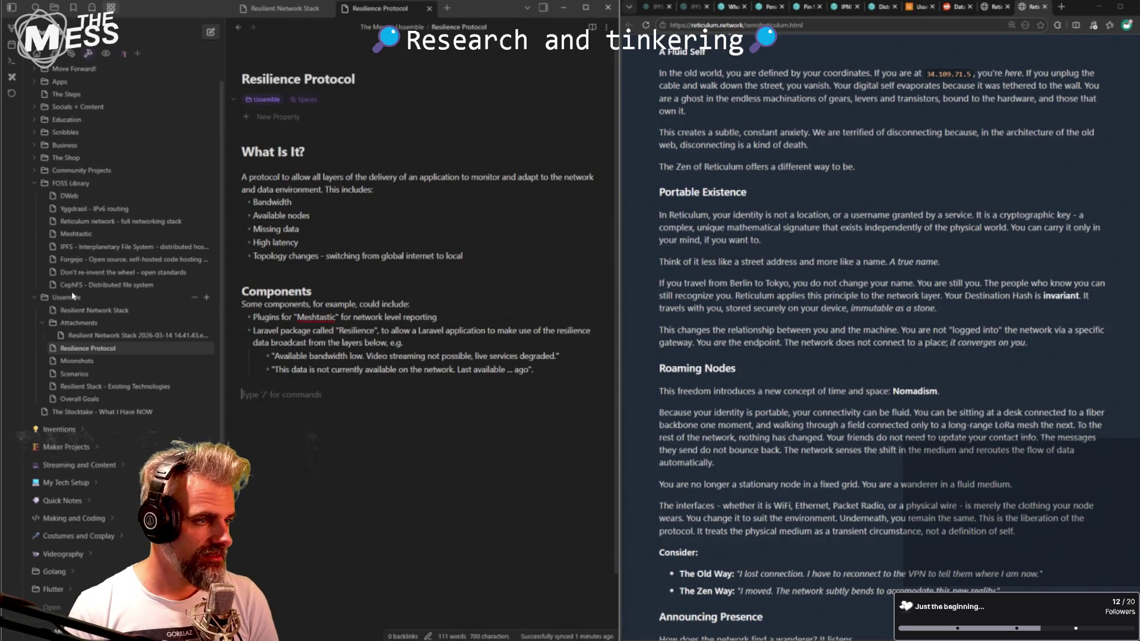
left_click(285, 8)
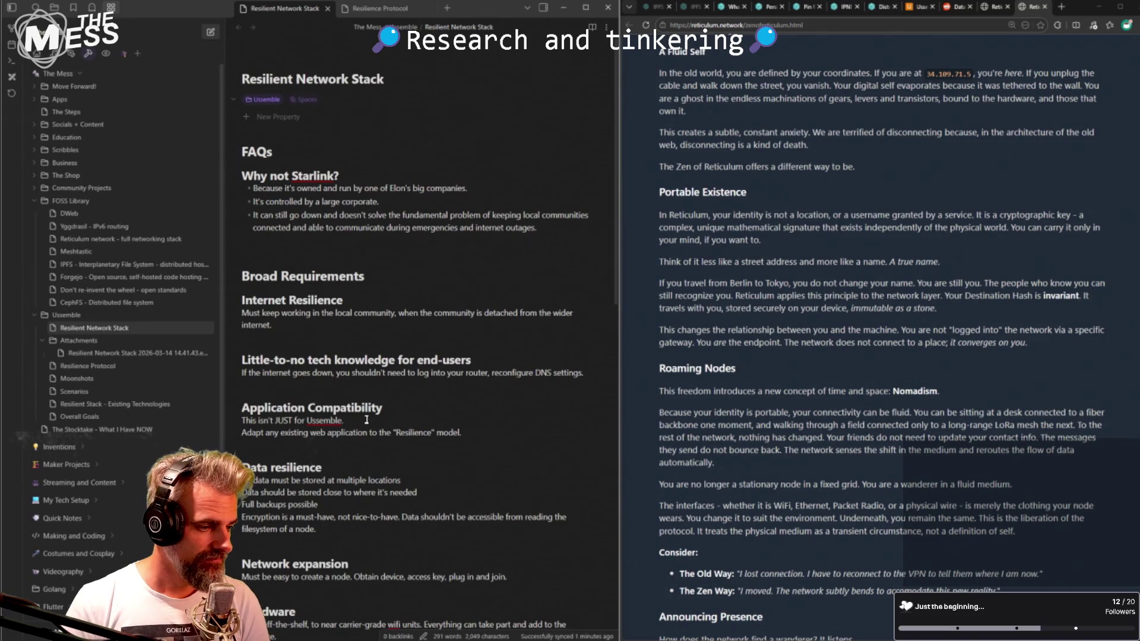
- Add a '### Nomadism' heading under Cool writeup with the quoted portable-connectivity paragraph
left_click(116, 404)
scroll(327, 454, "down", 3)
scroll(326, 454, "down", 2)
scroll(327, 455, "down", 4)
scroll(410, 399, "down", 1)
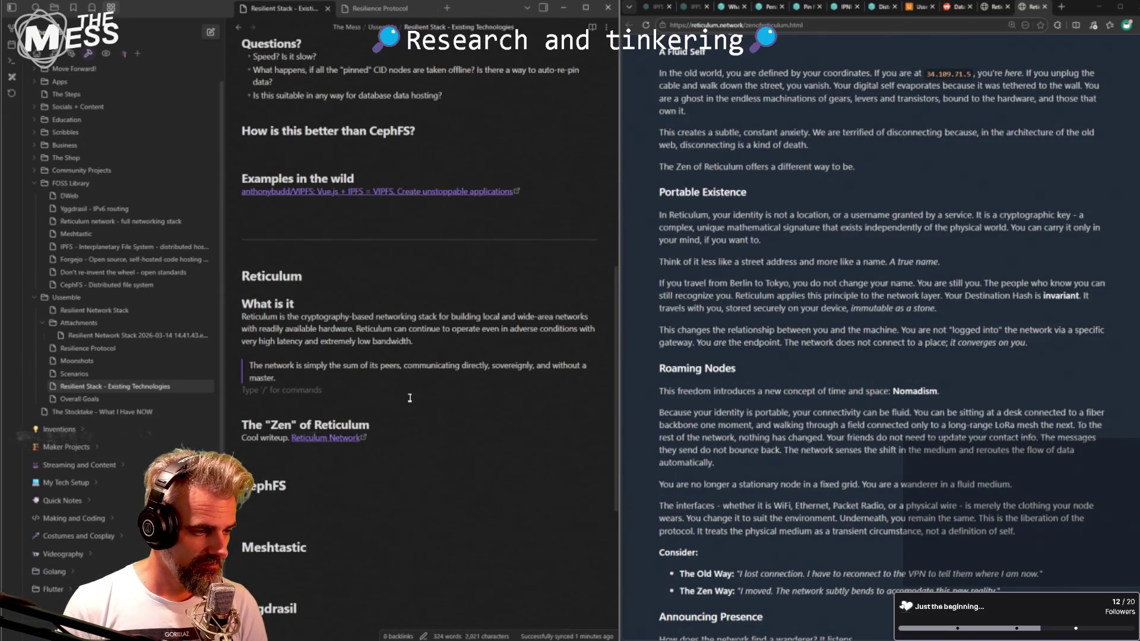
key("Down")
key("Down")
key("Down")
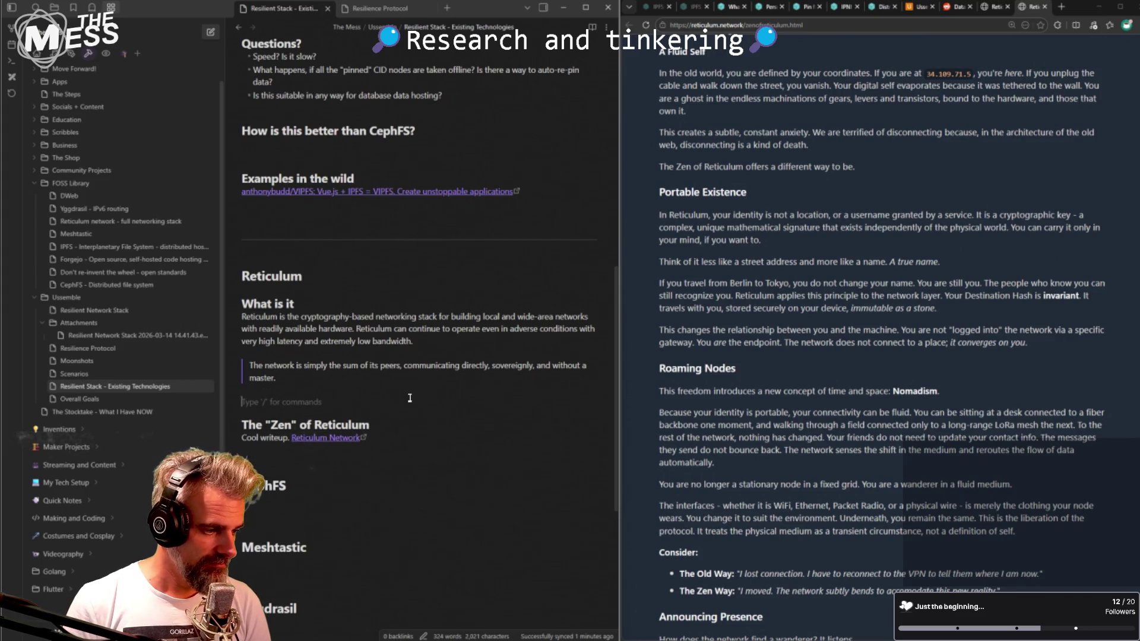
type("### ")
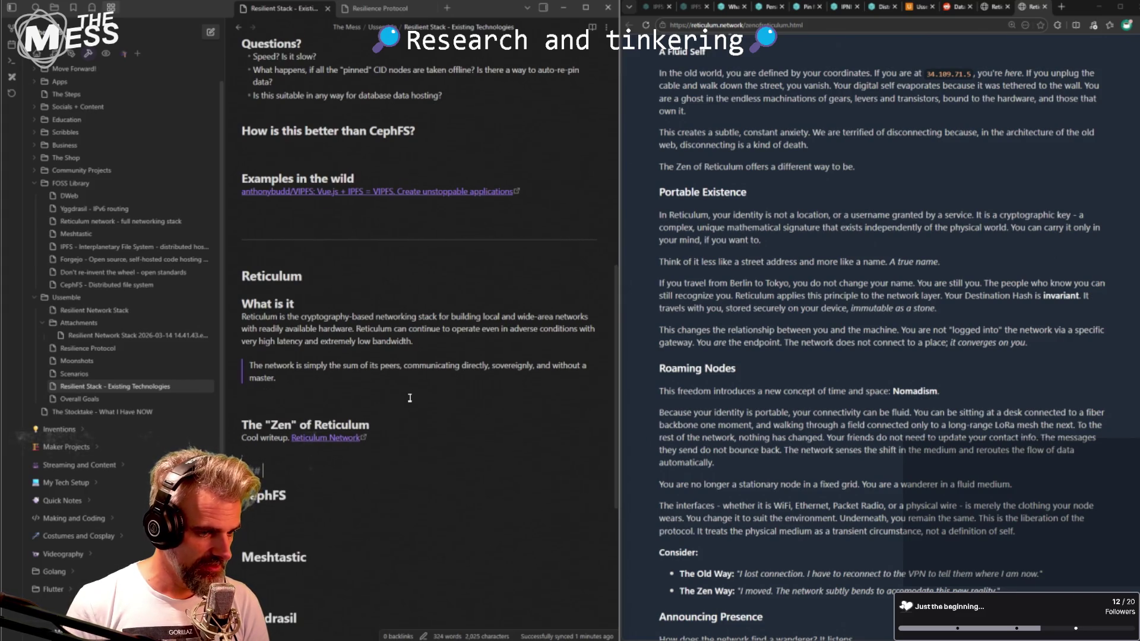
type("Nomadism")
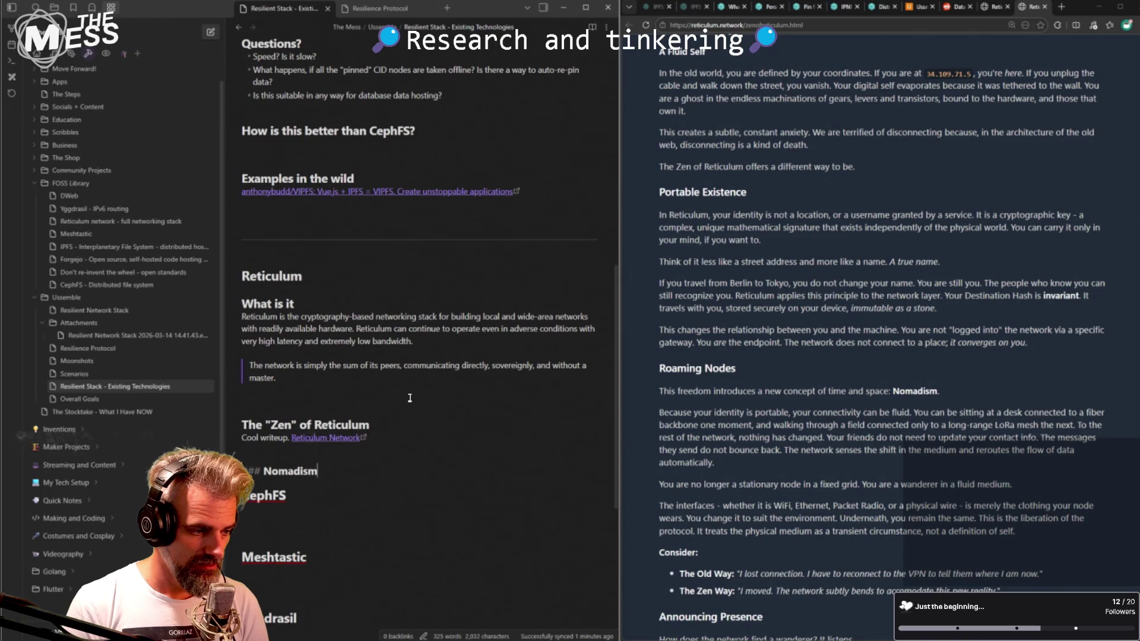
key("Return")
key("Return")
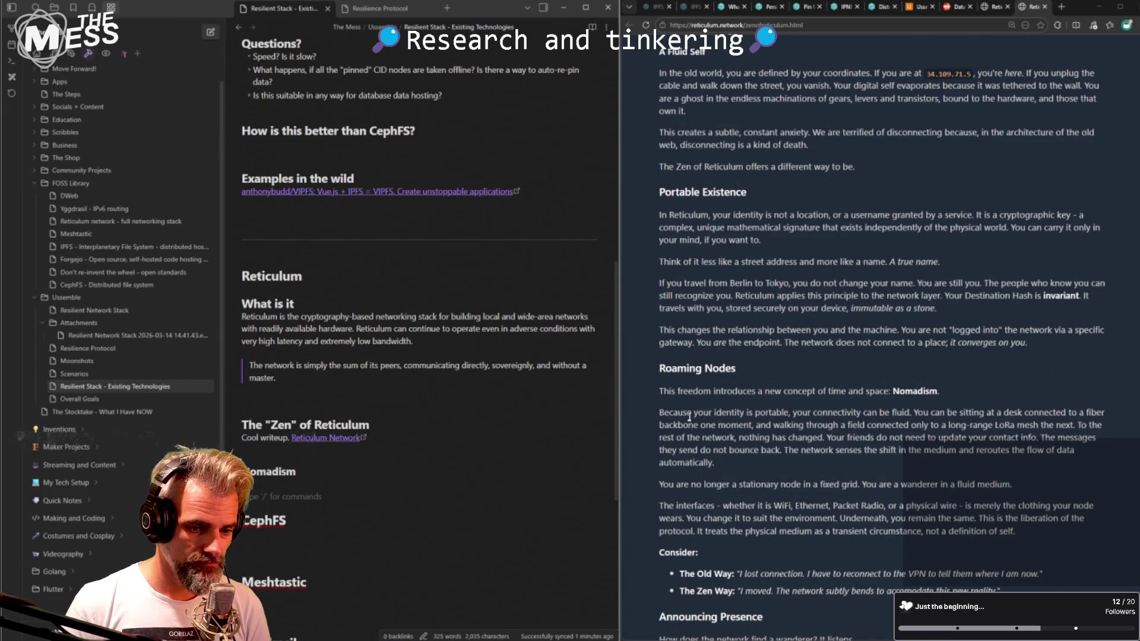
left_click_drag(647, 410, 1080, 425)
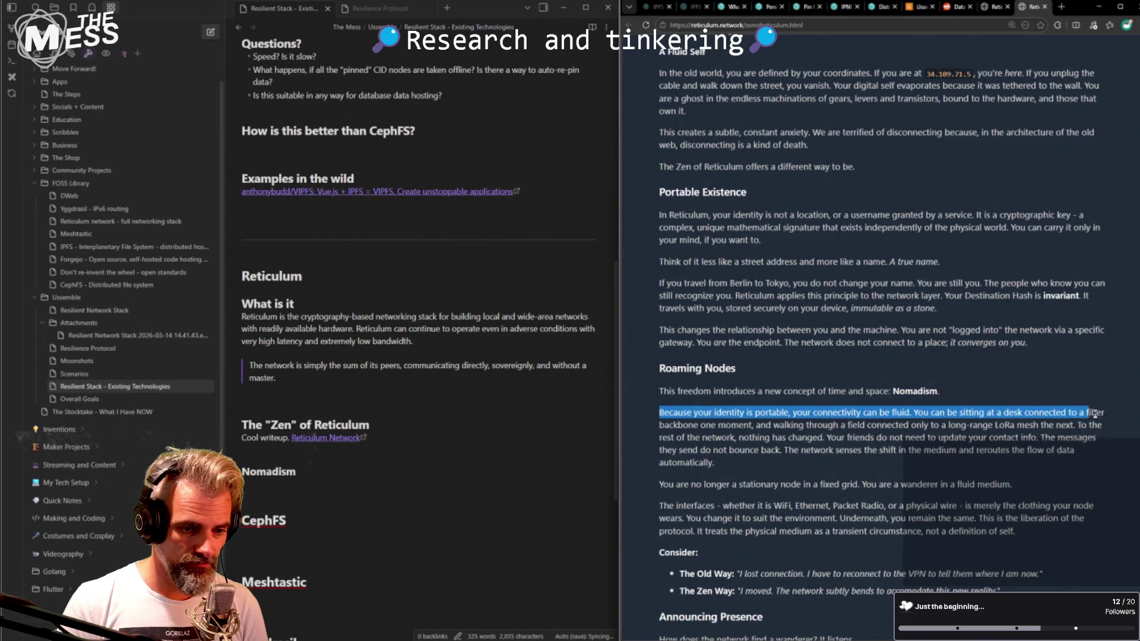
left_click(326, 482)
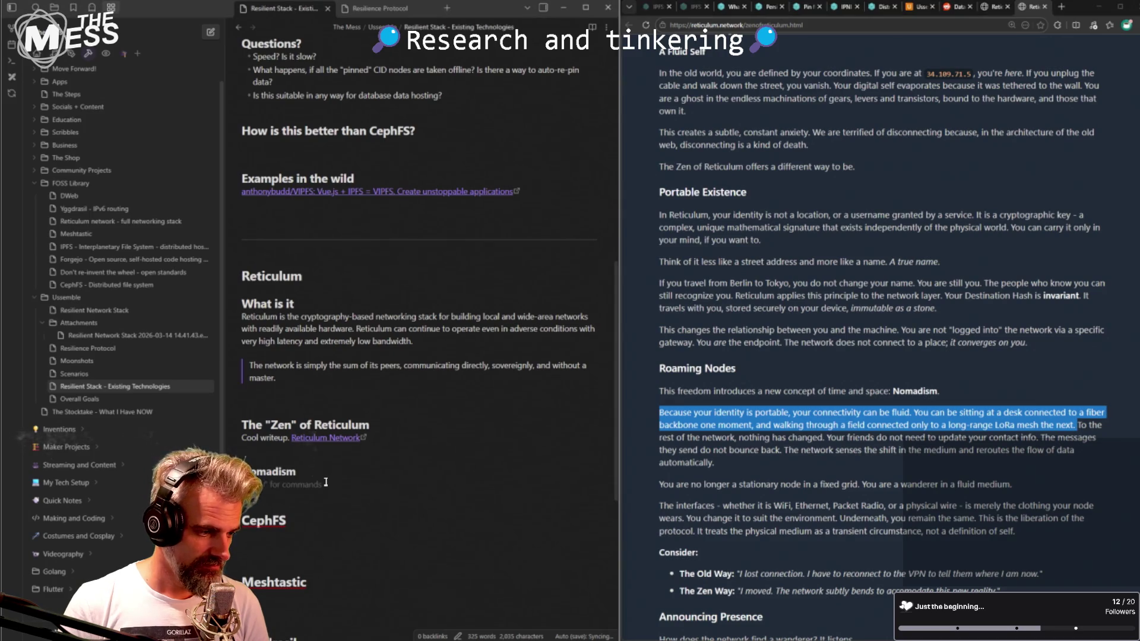
type("Because your identity is portable, your connectivity can be fluid. You can be sitting at a desk connected to a fiber backbone one moment, and walking through a field connected only to a long-range LoRa mesh the next.")
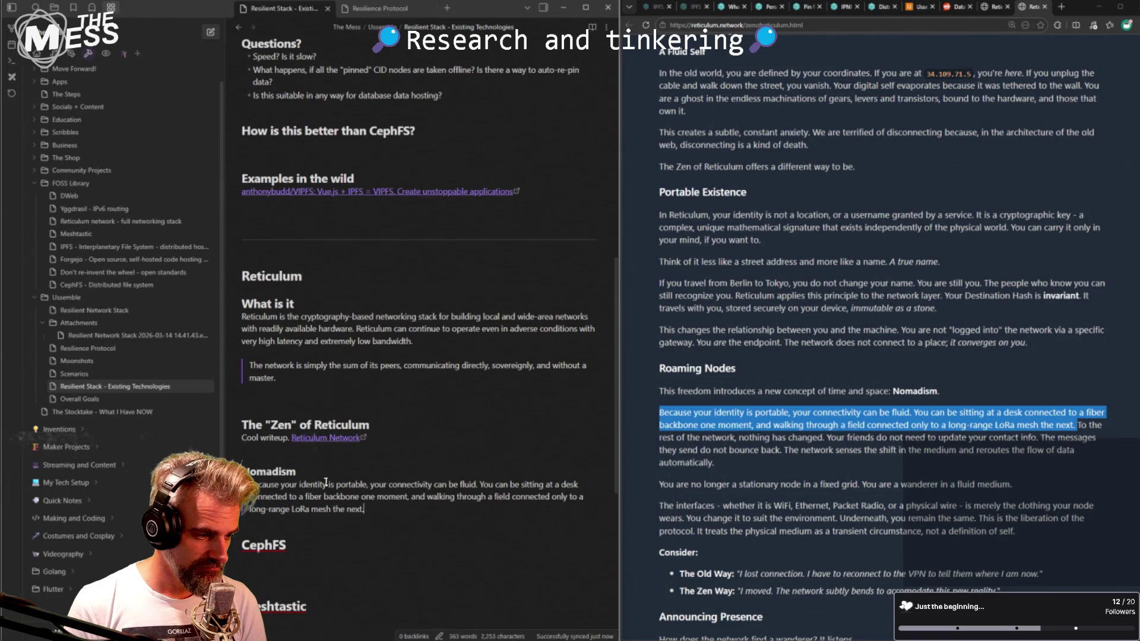
- Add the emergency-network example of a battery-powered, hardened Raspberry Pi in a fire truck
key("Return")
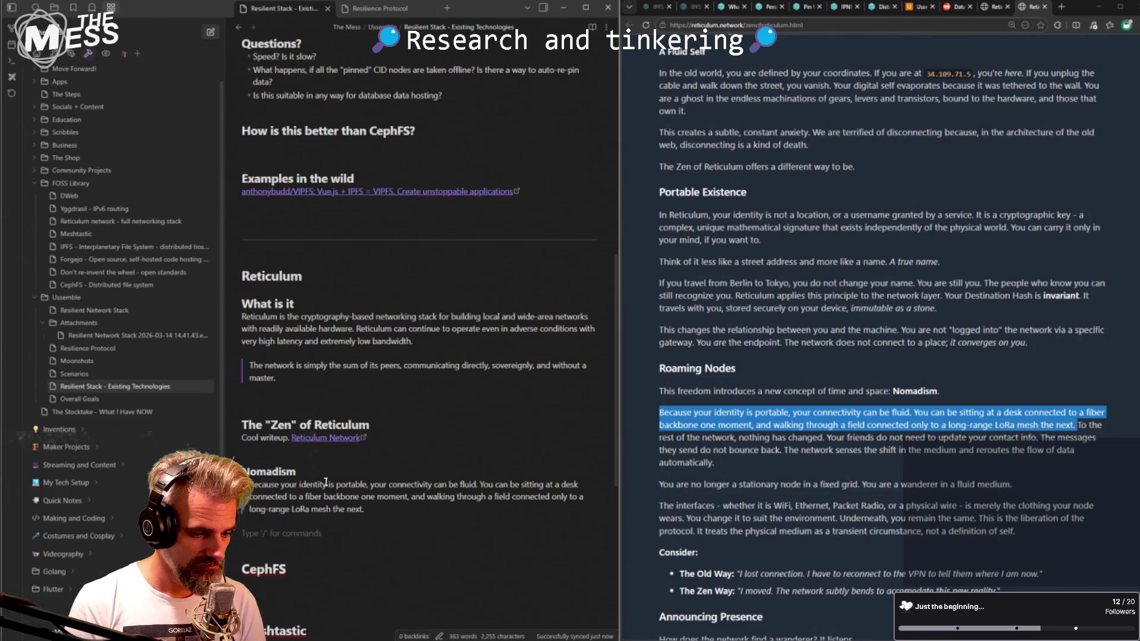
type("A")
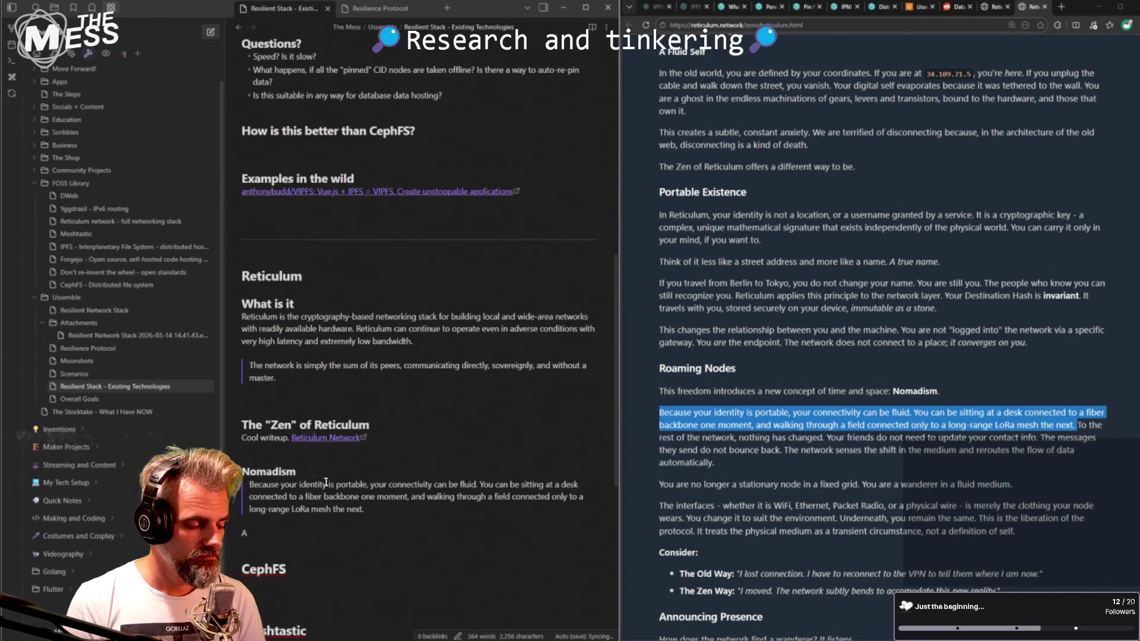
type(" node could")
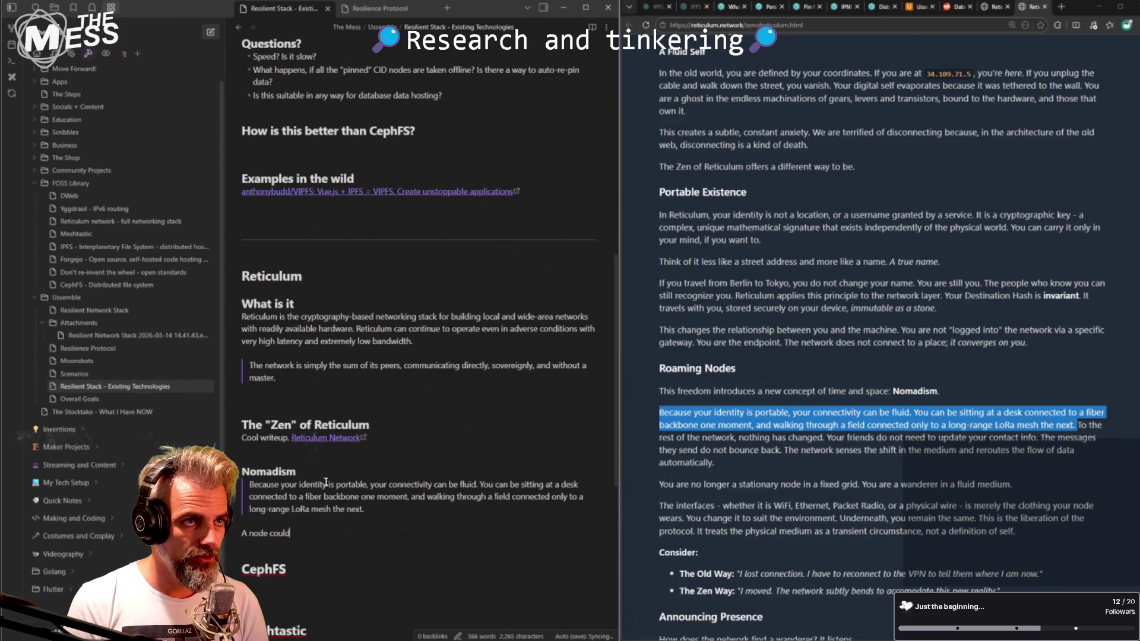
key("BackSpace")
key("BackSpace")
key("BackSpace")
key("BackSpace")
key("BackSpace")
type("on a critical emerge")
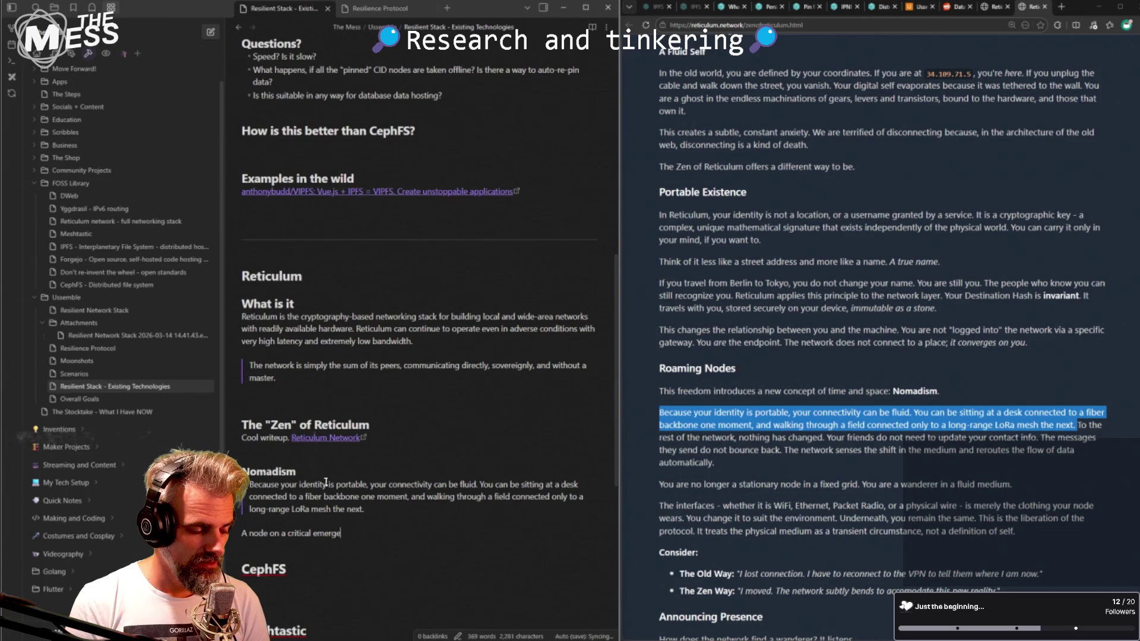
type("ncy network, could be a b")
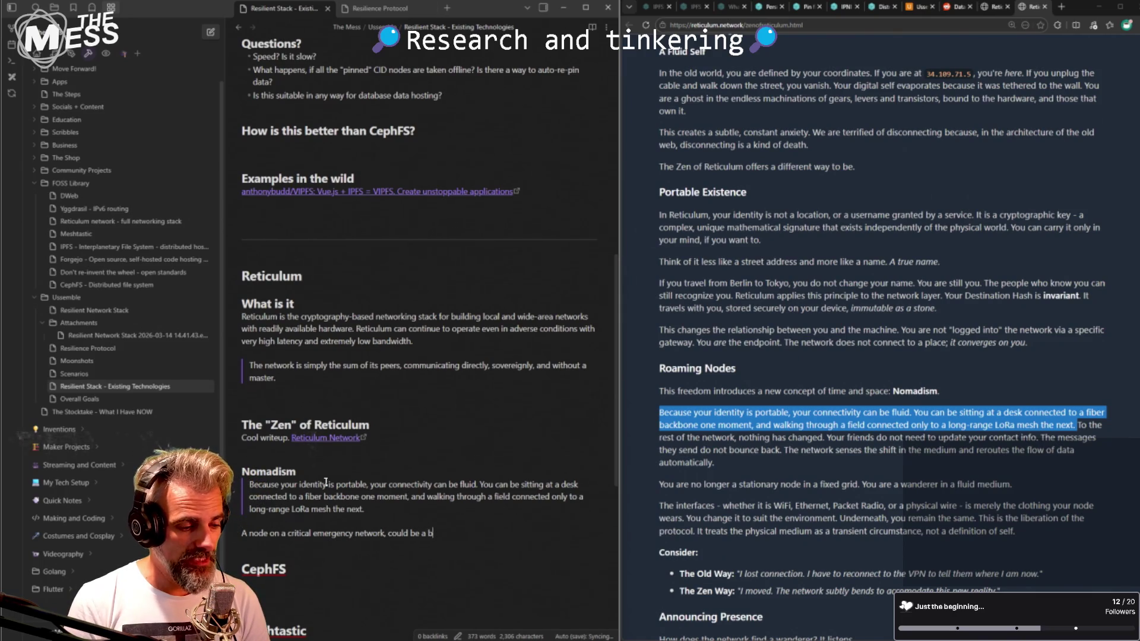
type("attery powered,")
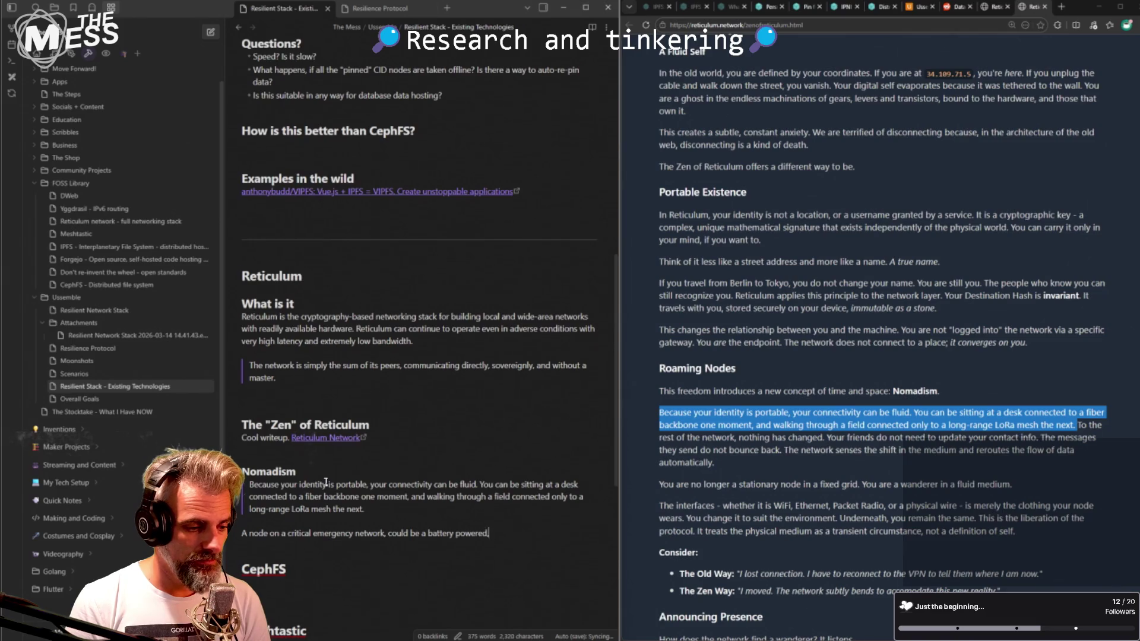
type(" hardened ")
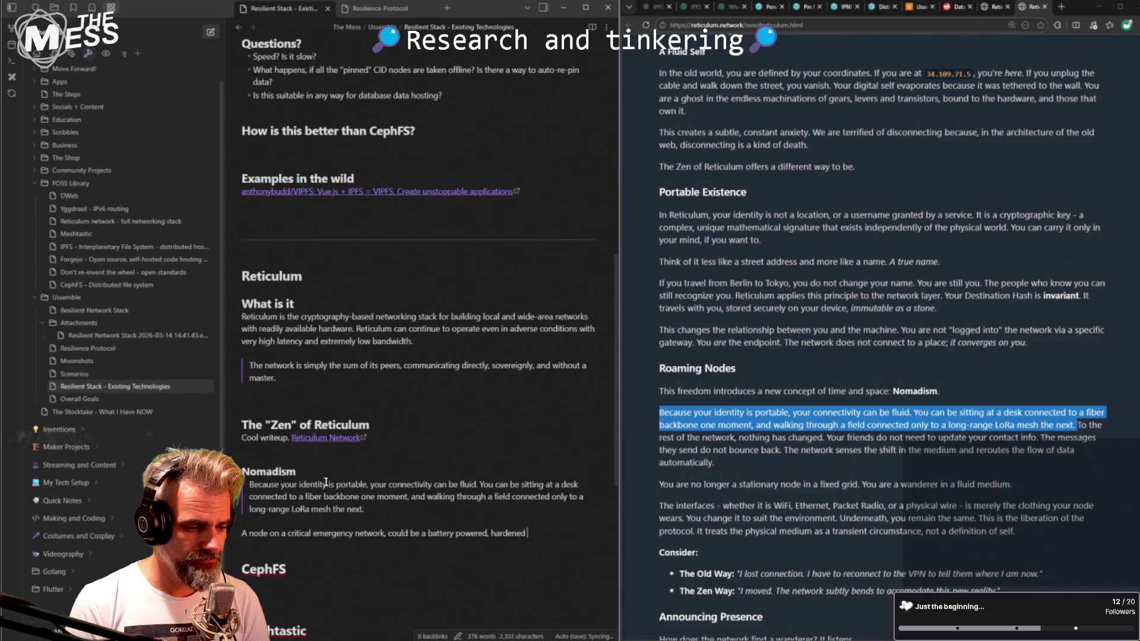
type("Raspberry Pi")
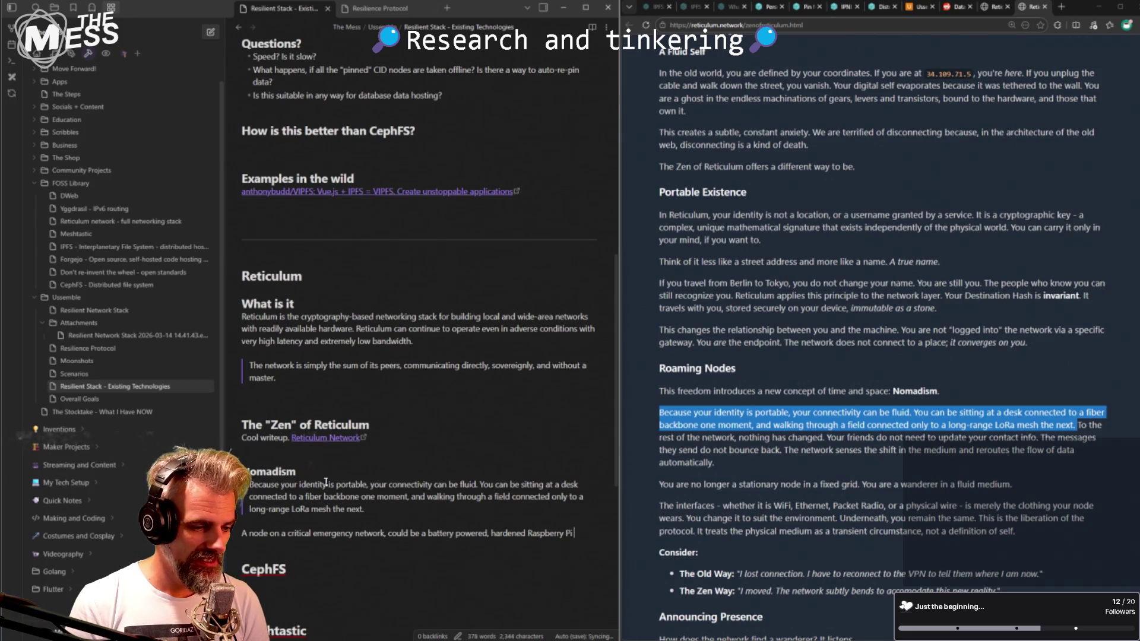
type("re truck on site.")
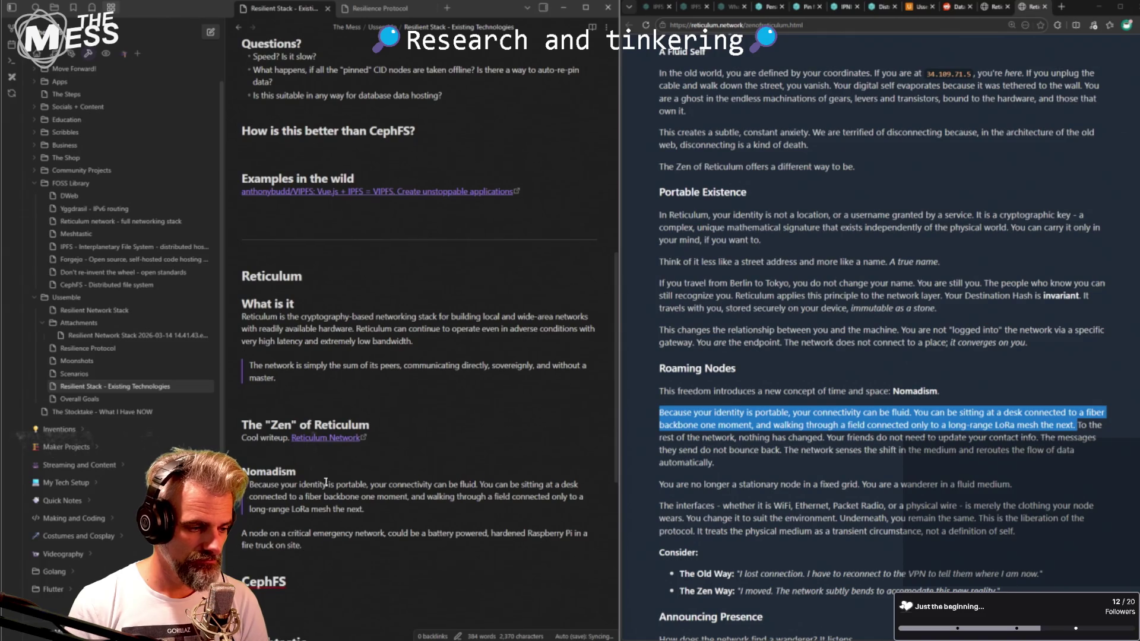
left_click(1034, 401)
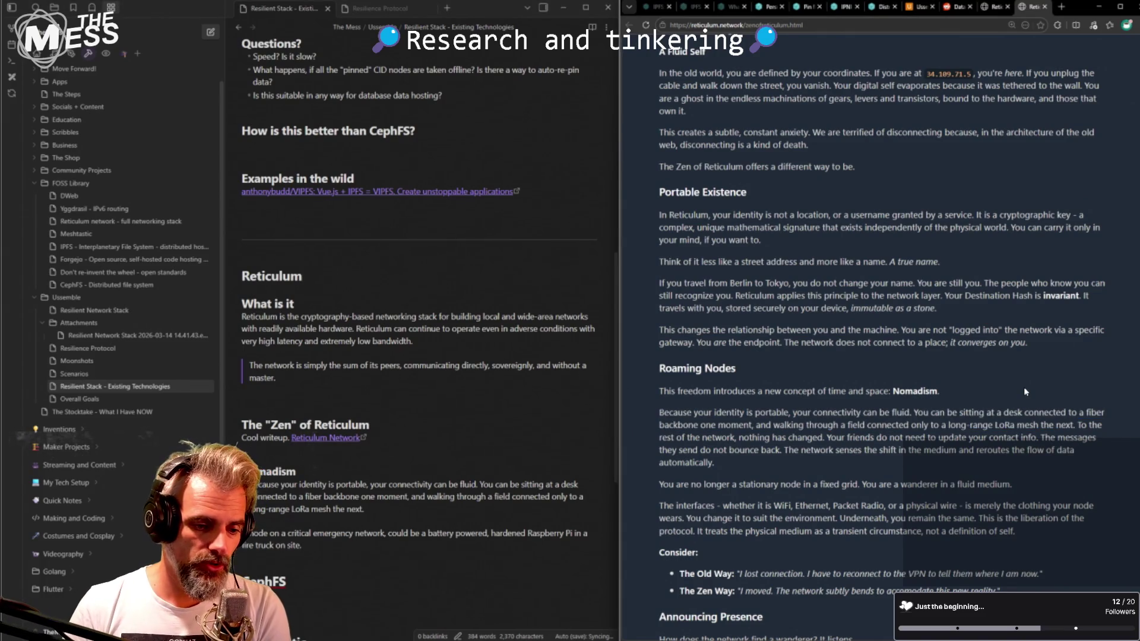
scroll(851, 513, "down", 1)
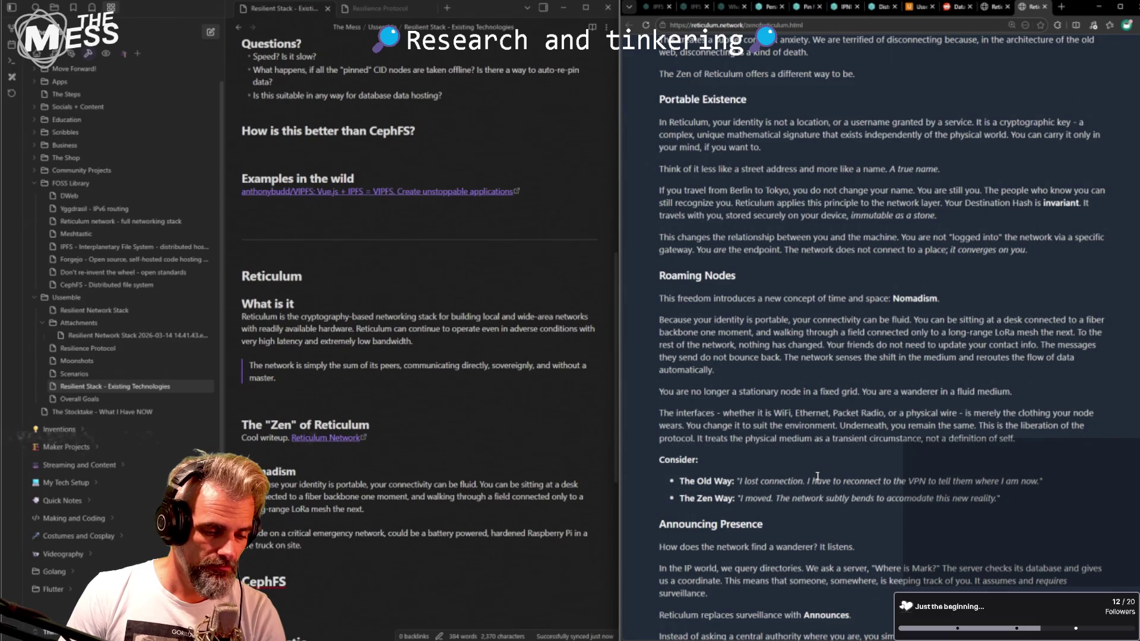
scroll(868, 499, "down", 1)
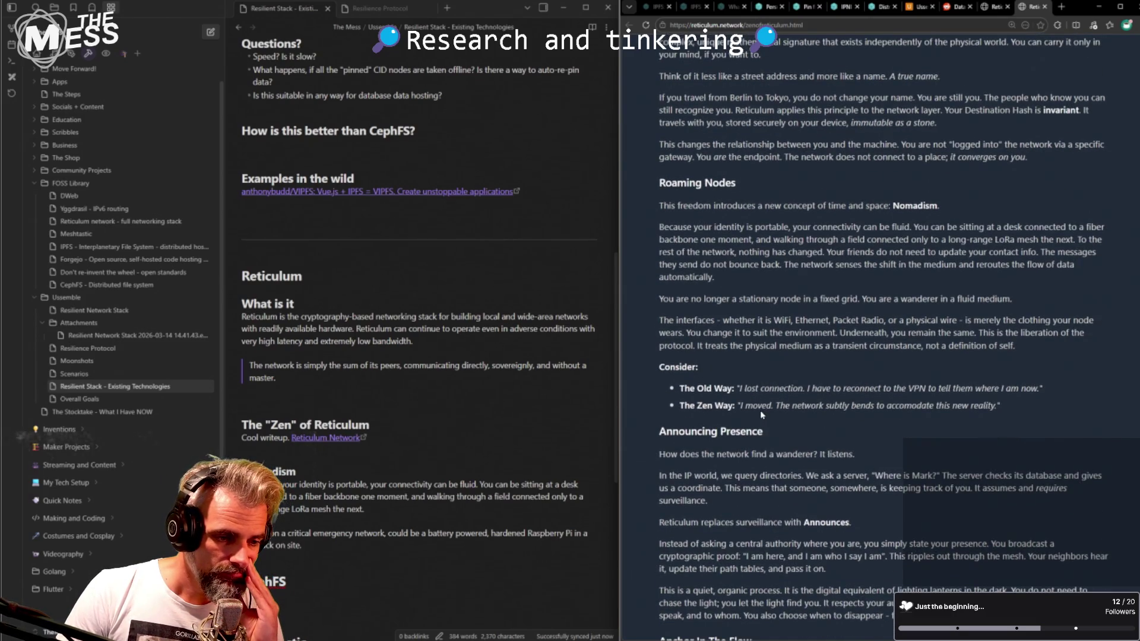
left_click_drag(762, 406, 780, 406)
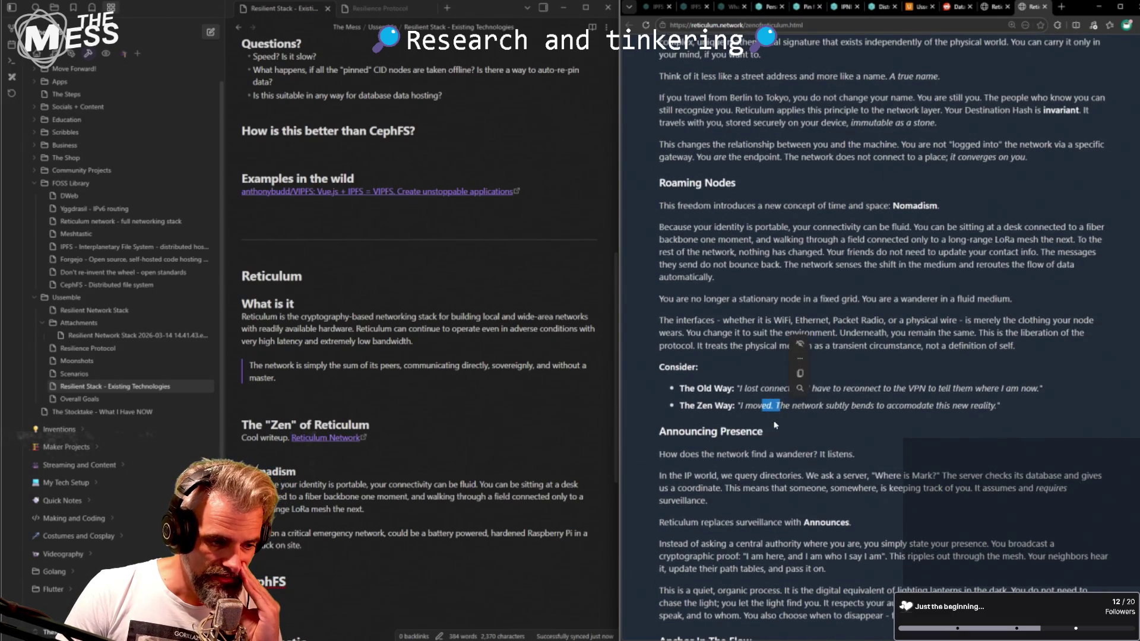
scroll(777, 426, "down", 1)
left_click(356, 544)
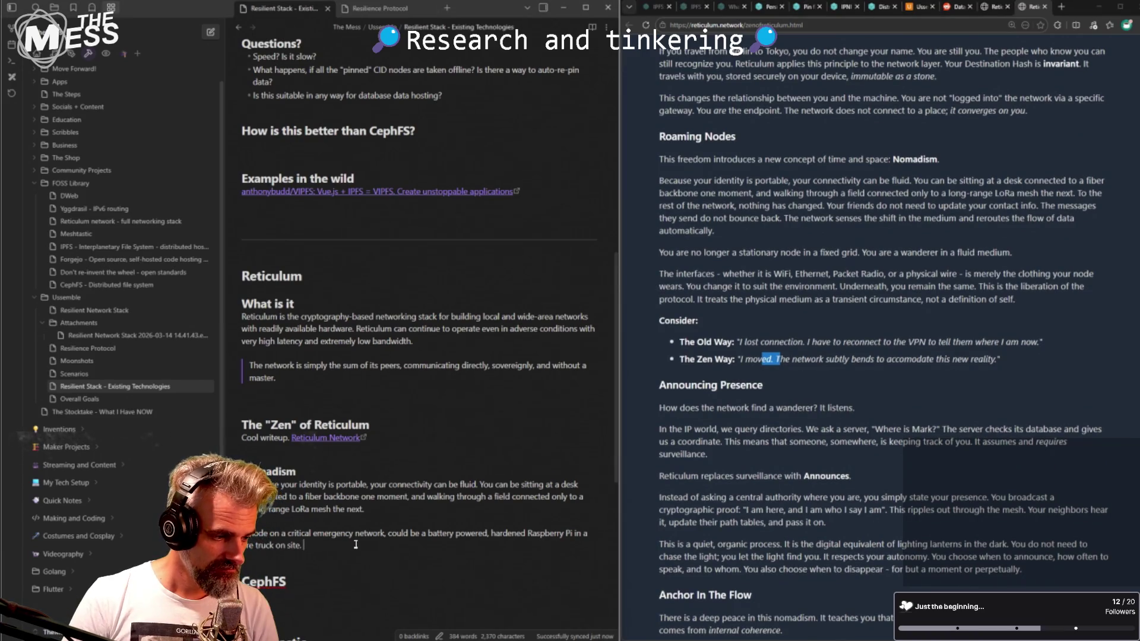
key("Return")
key("BackSpace")
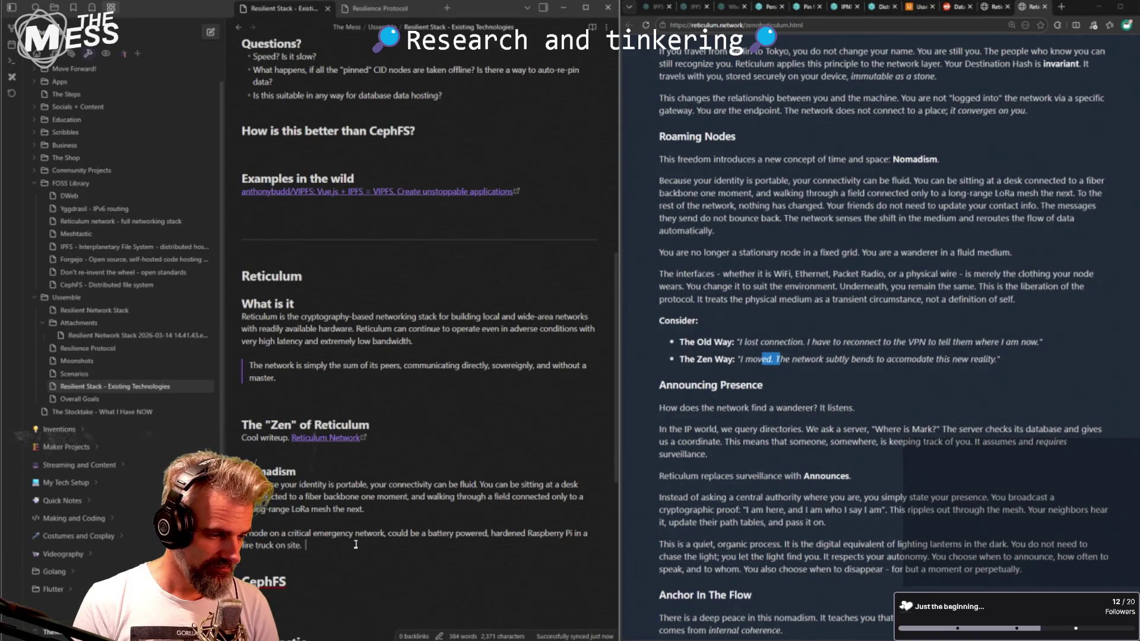
type("\"I moved, th")
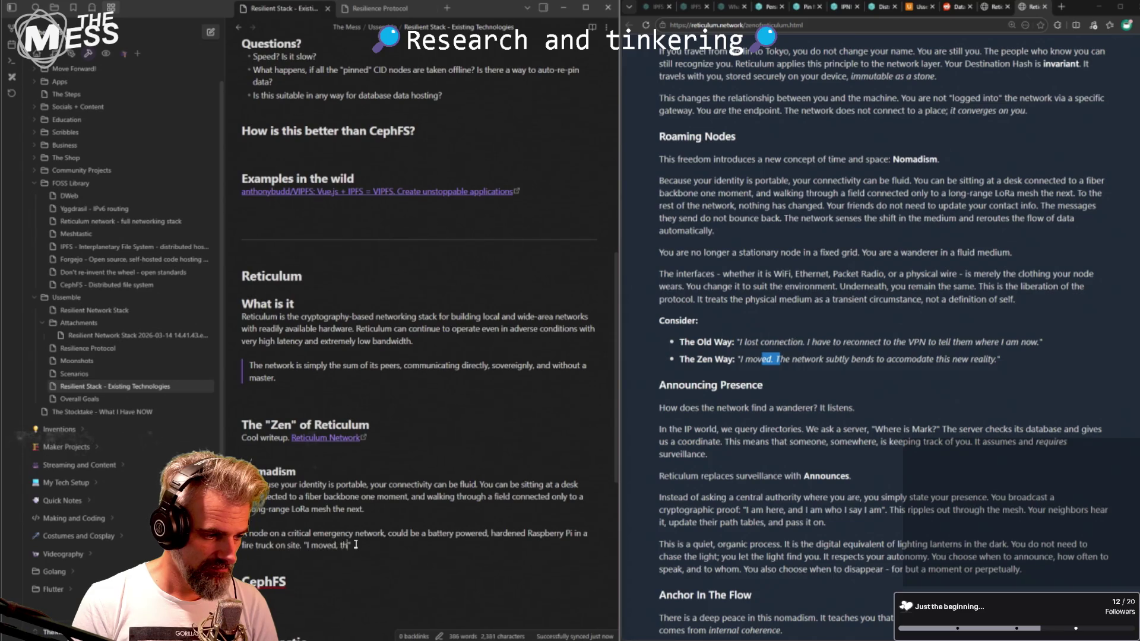
type("e network bends.\"")
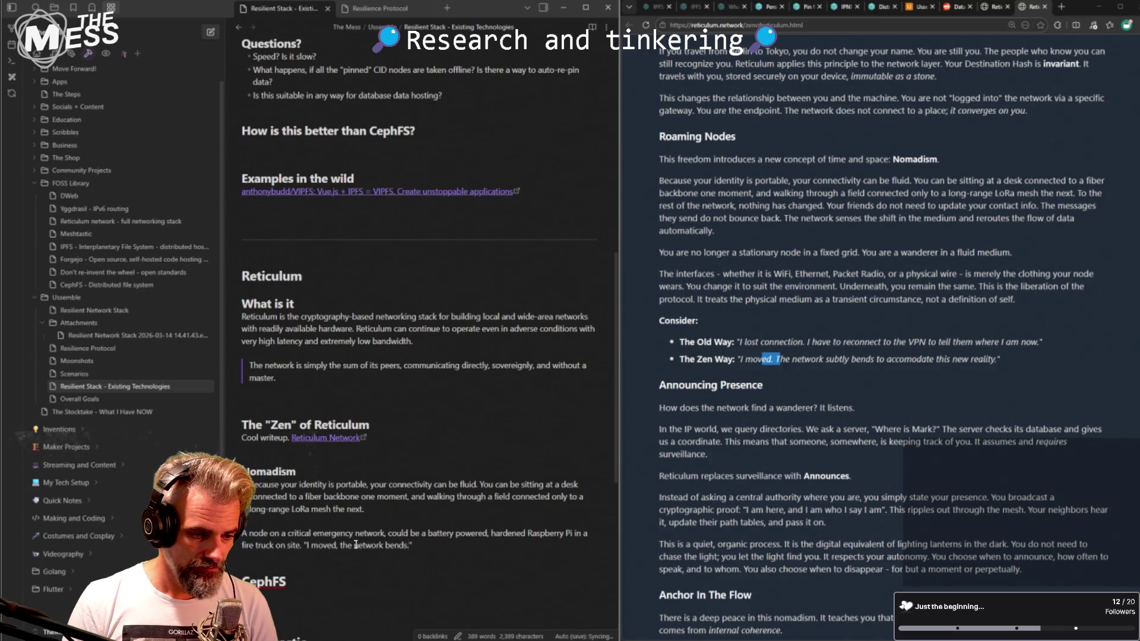
left_click(797, 503)
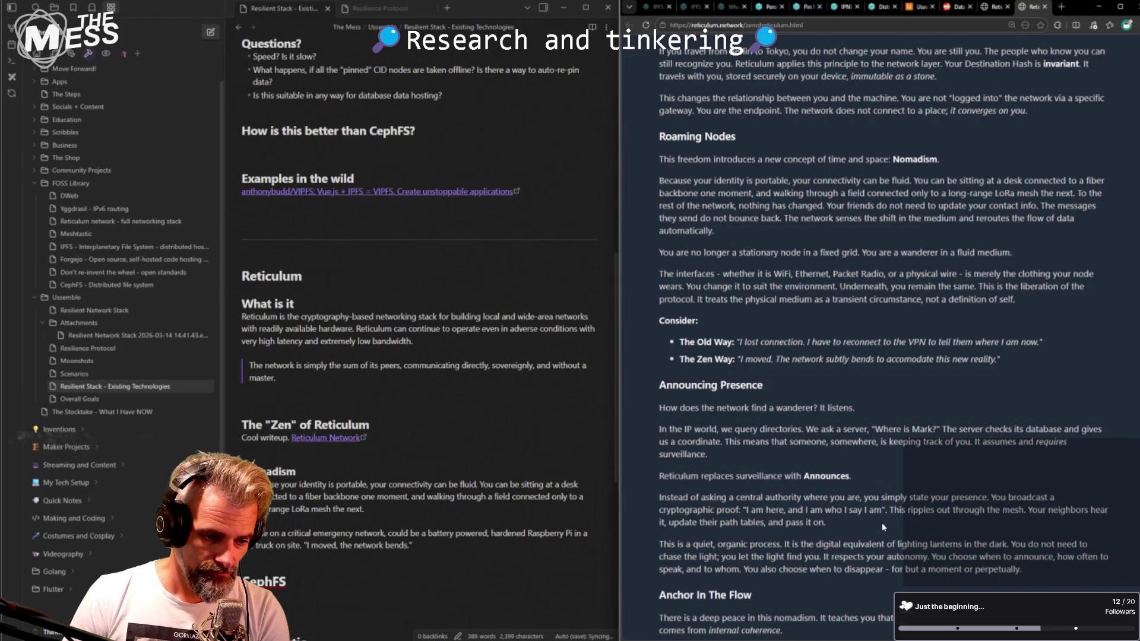
scroll(881, 529, "down", 3)
scroll(812, 410, "down", 2)
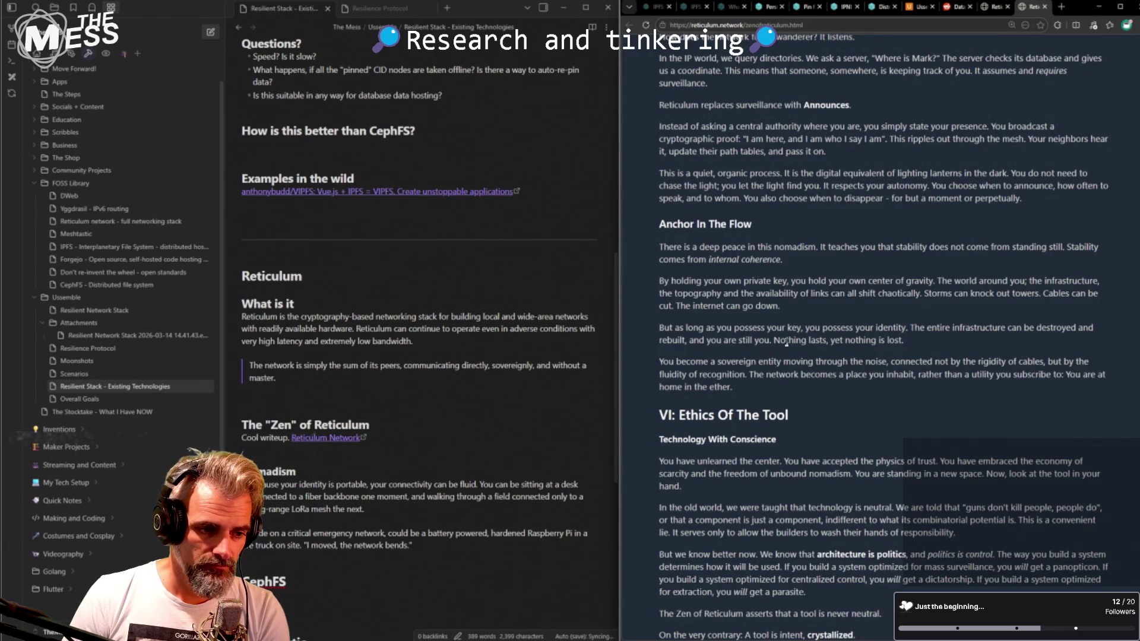
scroll(847, 355, "down", 2)
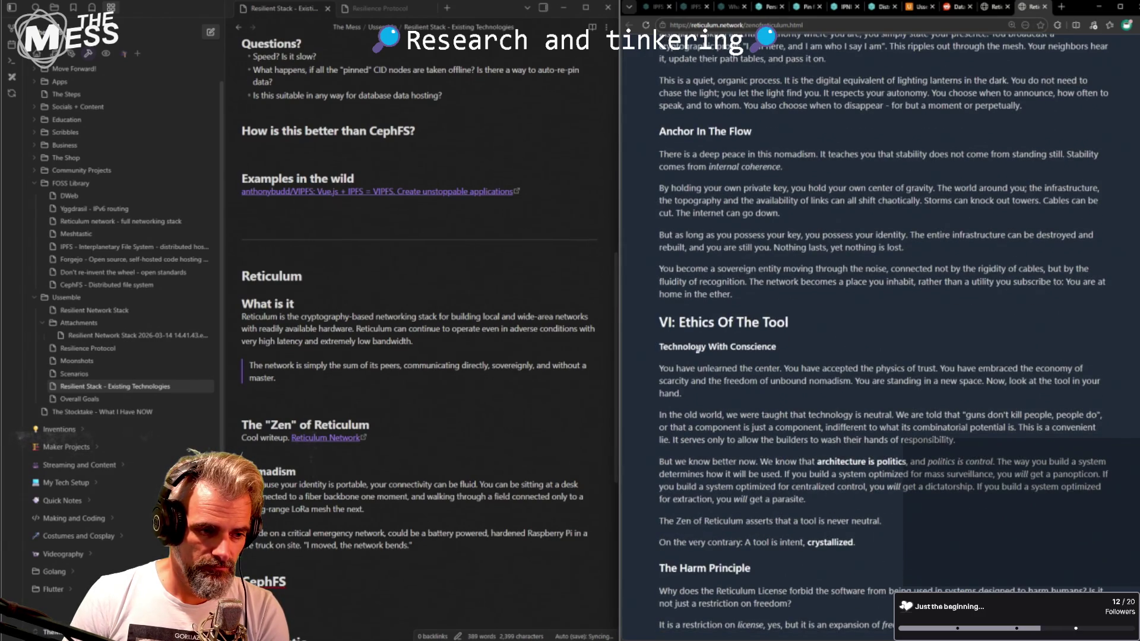
scroll(700, 350, "down", 1)
scroll(699, 350, "down", 1)
scroll(697, 279, "down", 1)
- Read the Ethics Of The Tool lines that a tool is never neutral and architecture is politics
left_click_drag(686, 230, 807, 230)
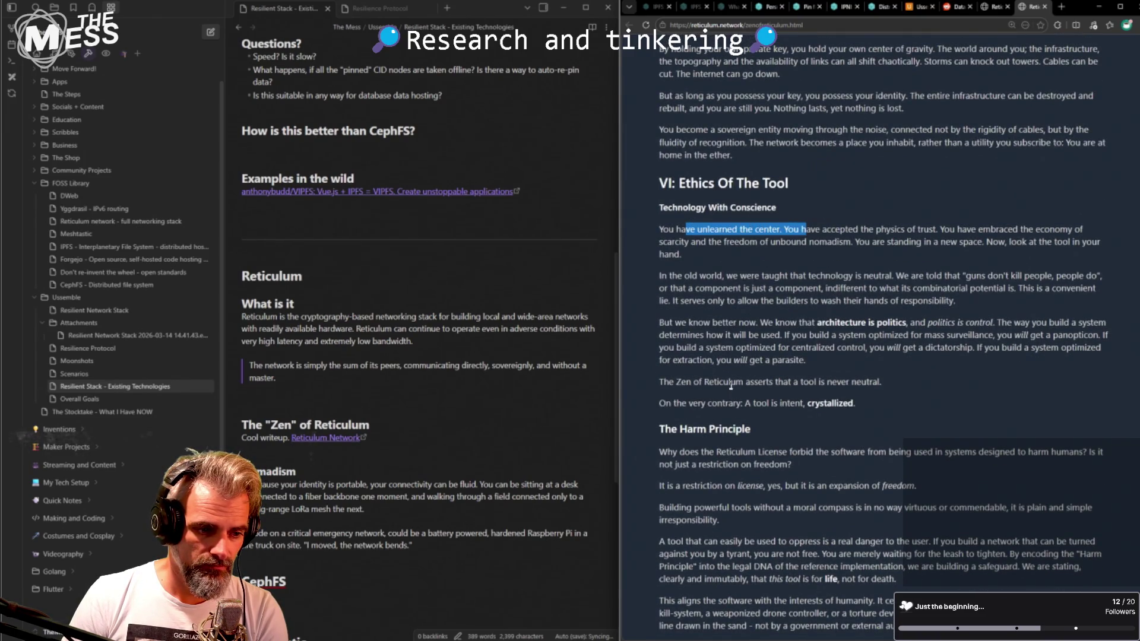
left_click(738, 407)
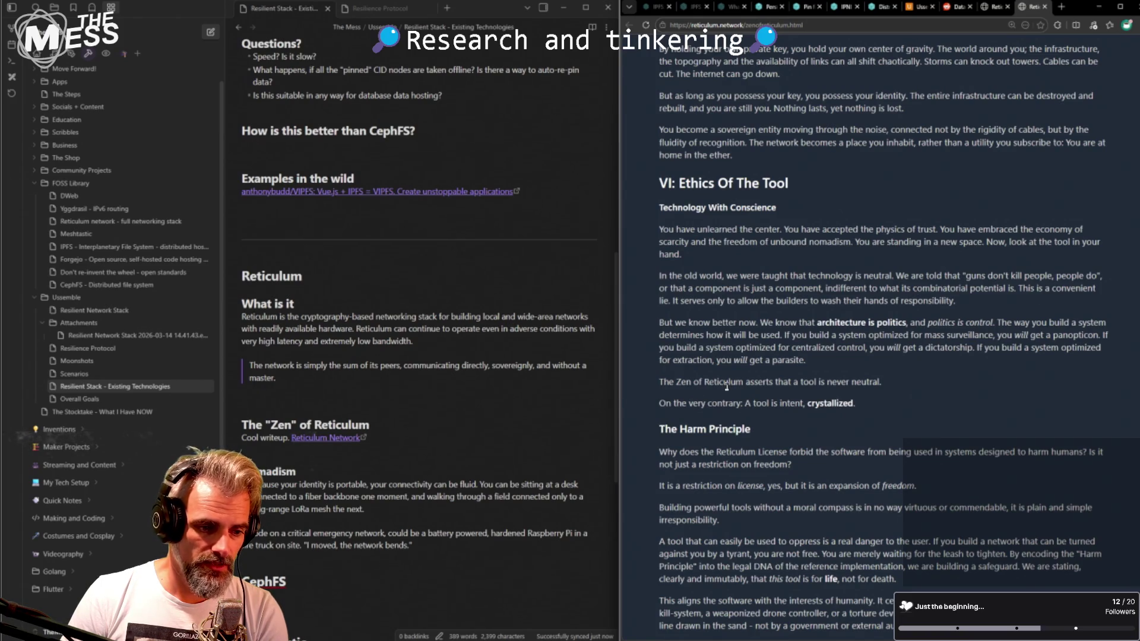
left_click_drag(664, 382, 877, 384)
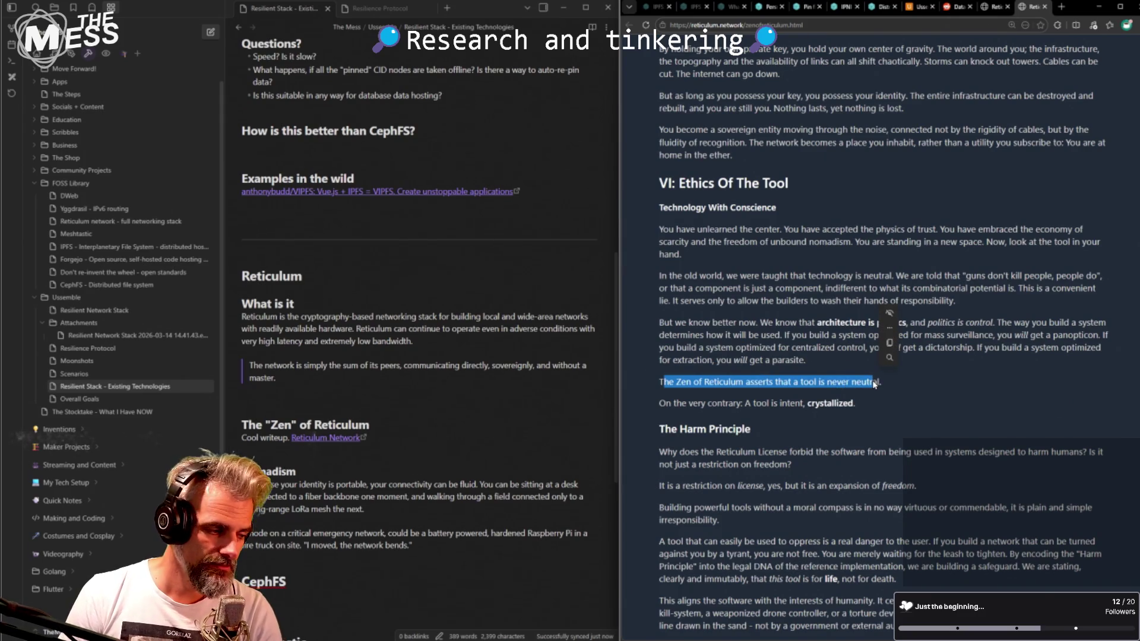
left_click(840, 347)
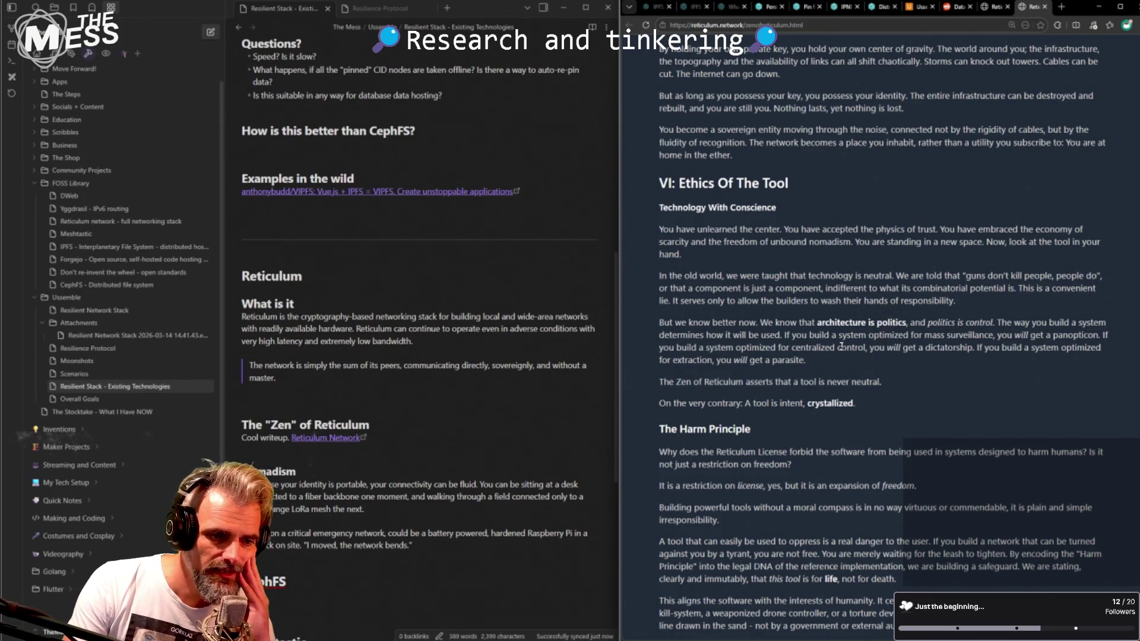
left_click_drag(817, 323, 906, 323)
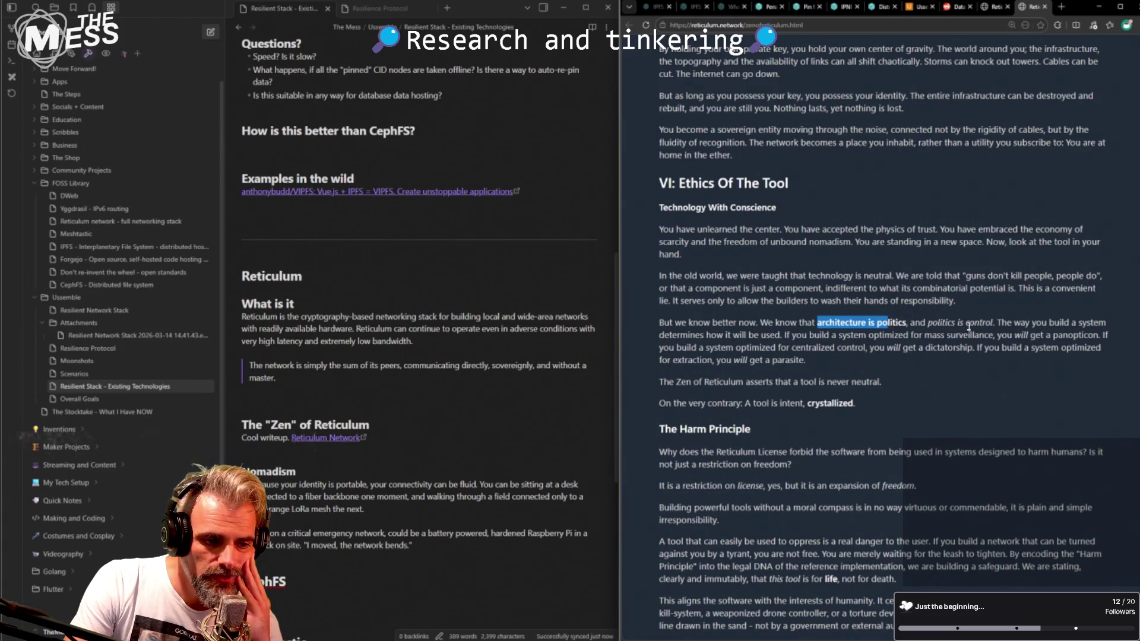
left_click(813, 337)
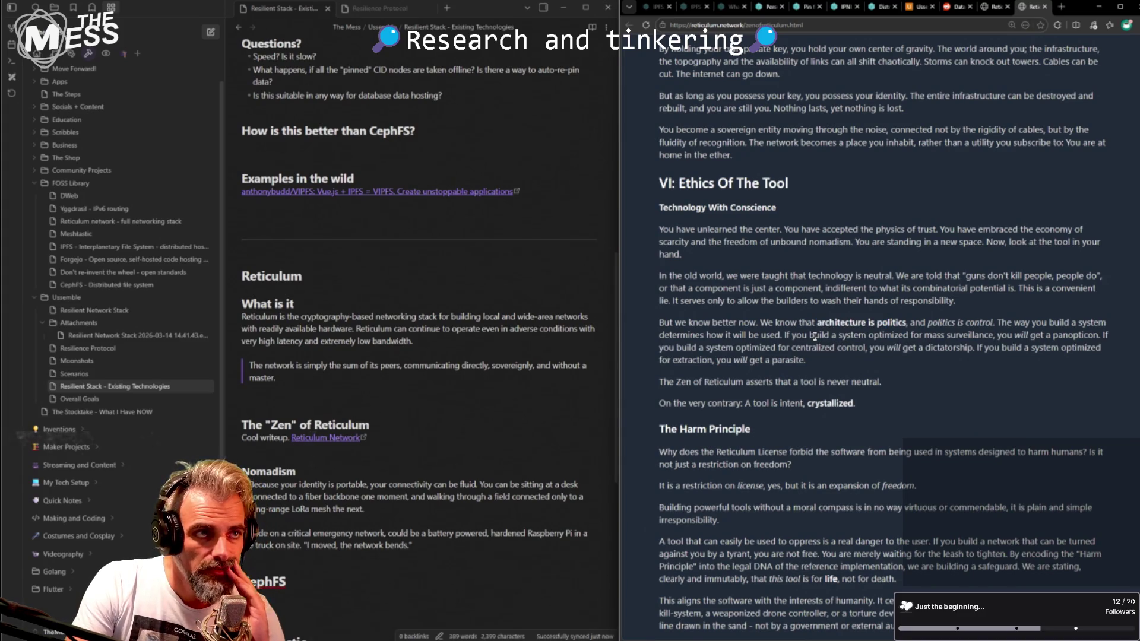
- Read the mass-surveillance panopticon, dictatorship and parasite sentences
left_click_drag(879, 335, 1081, 337)
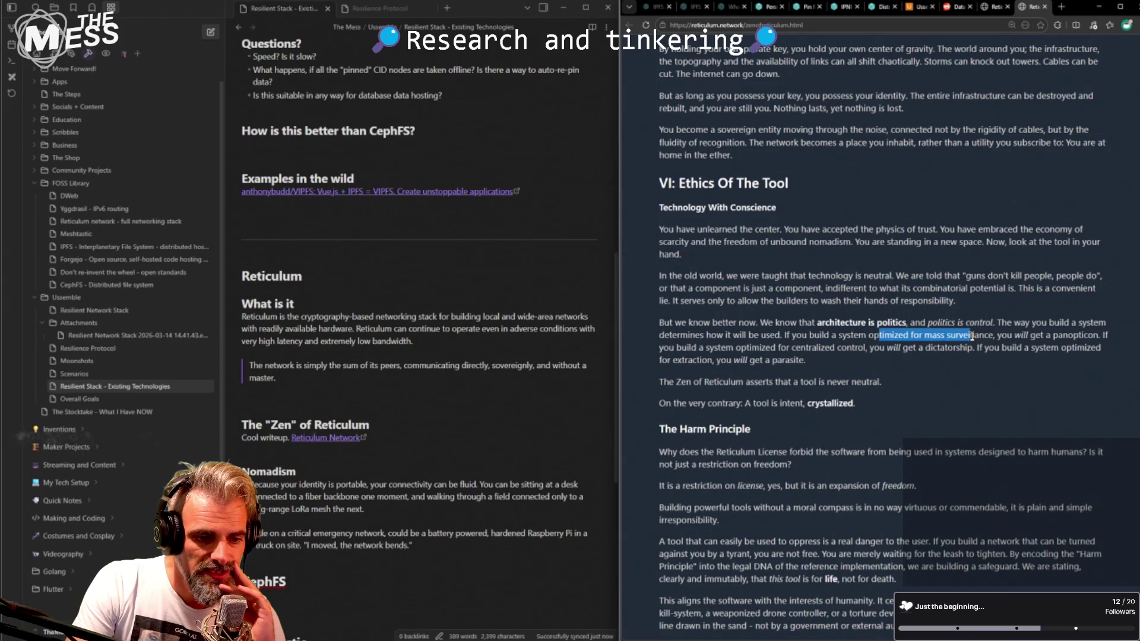
double_click(1077, 337)
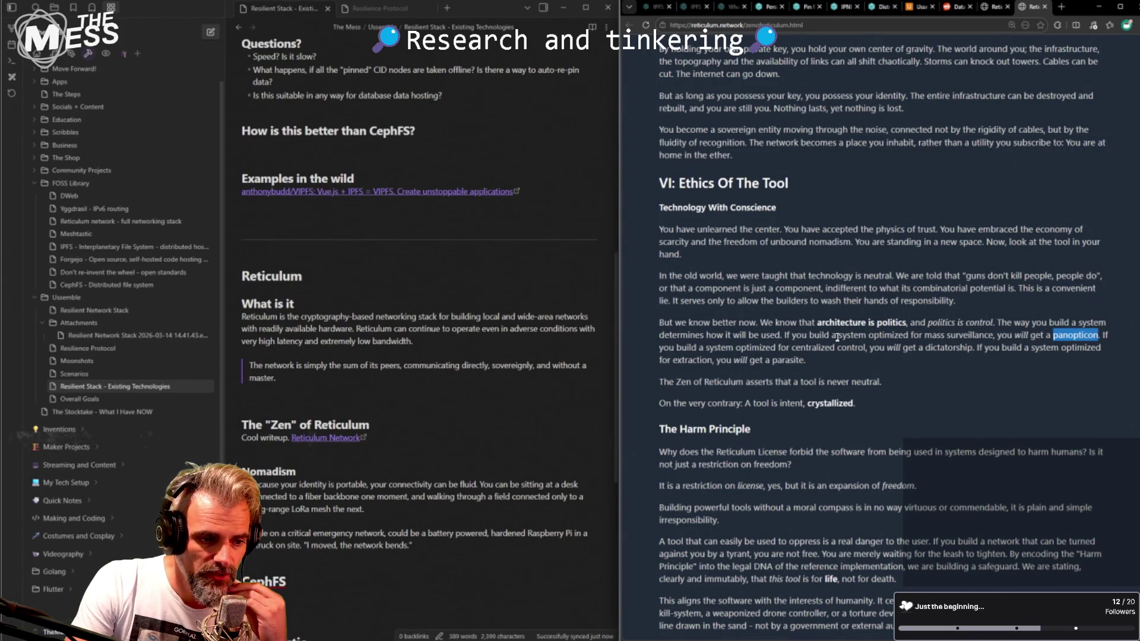
left_click(817, 348)
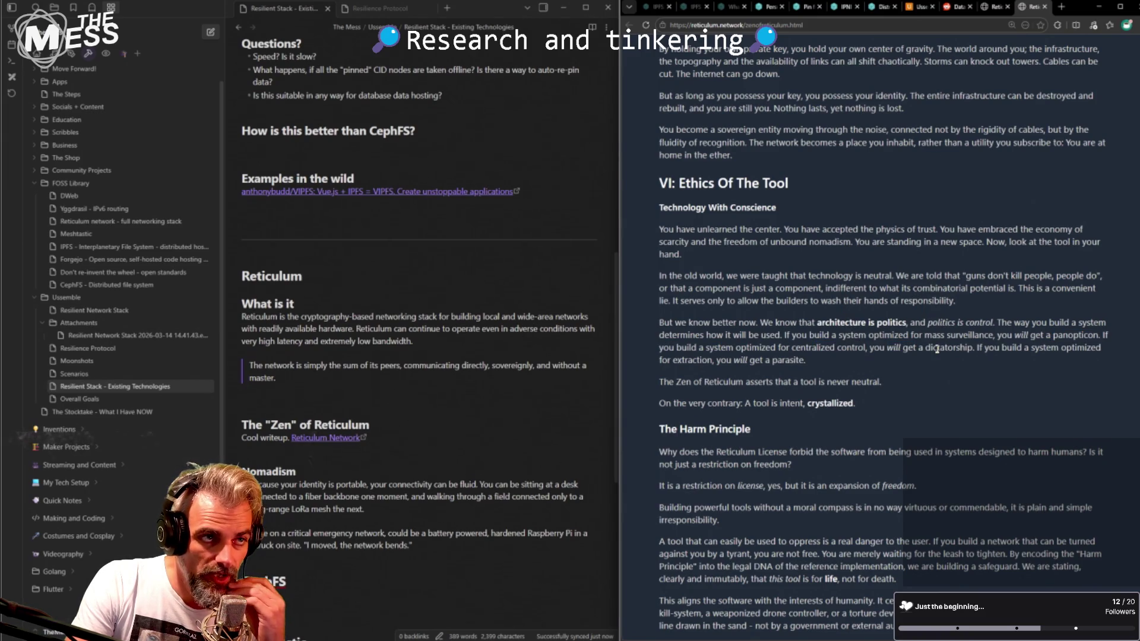
left_click_drag(926, 353, 807, 361)
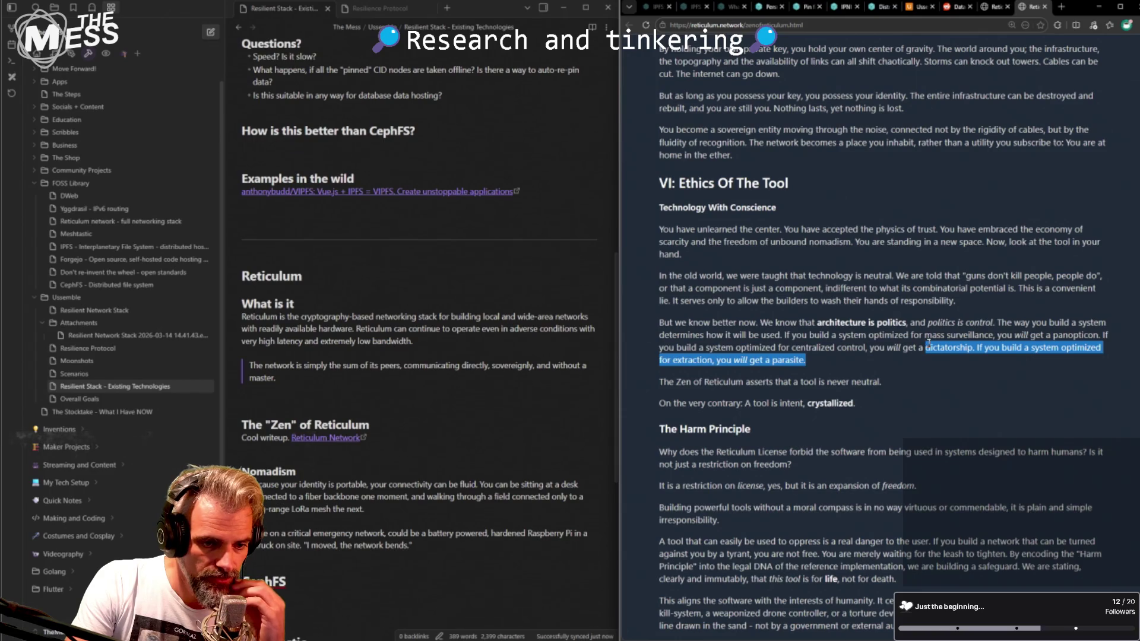
left_click(959, 349)
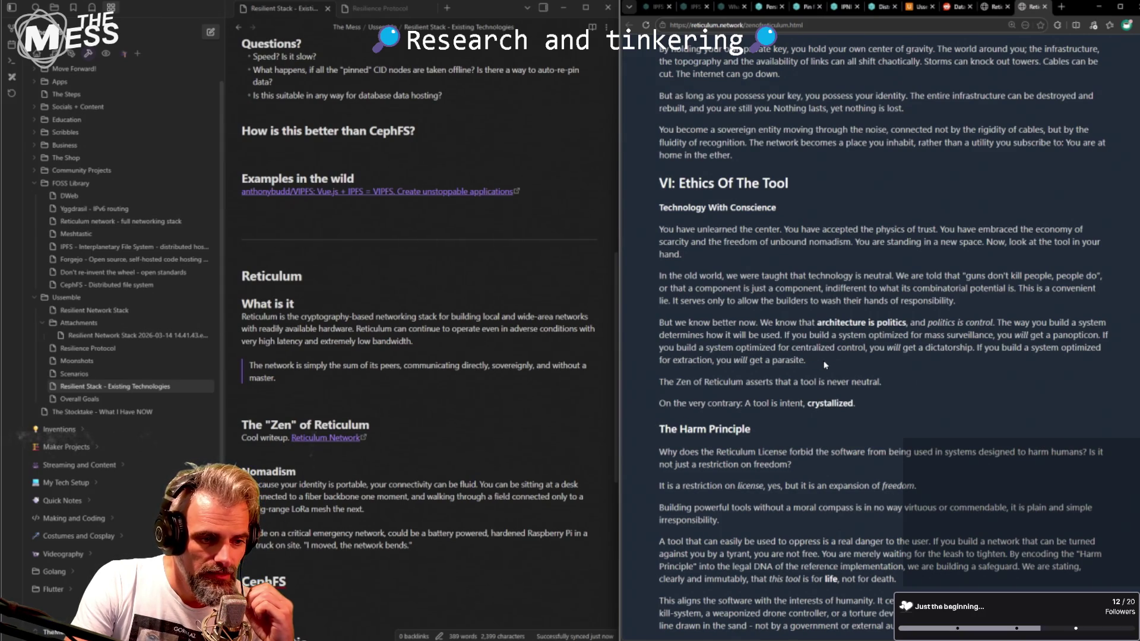
- Select the 'tool is never neutral' line together with the preceding paragraph
left_click_drag(662, 381, 815, 382)
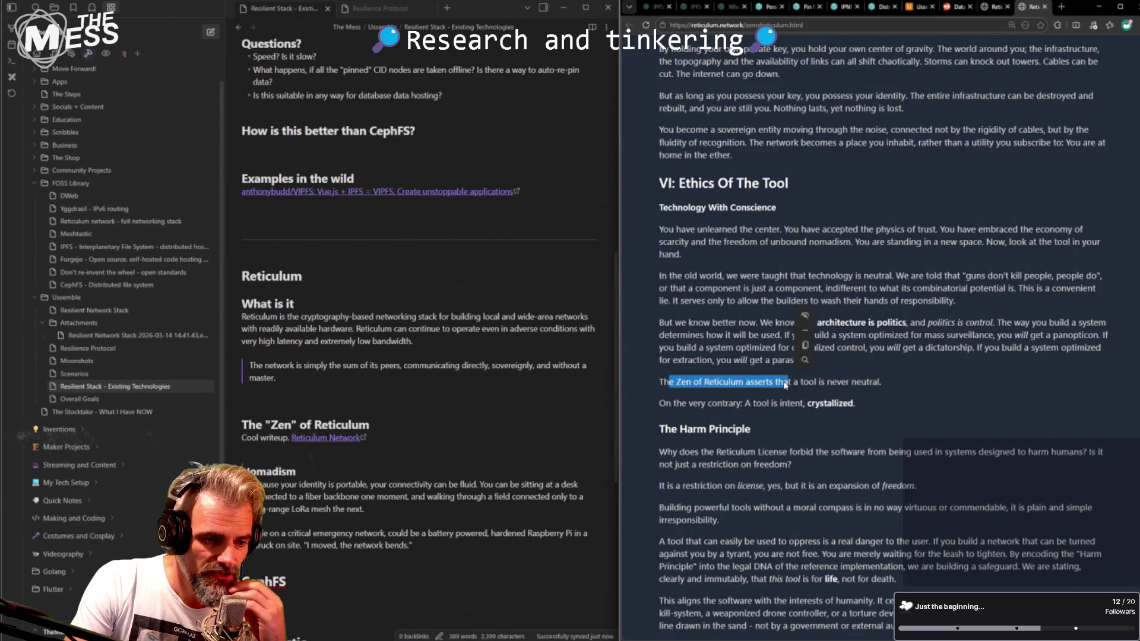
left_click(815, 378)
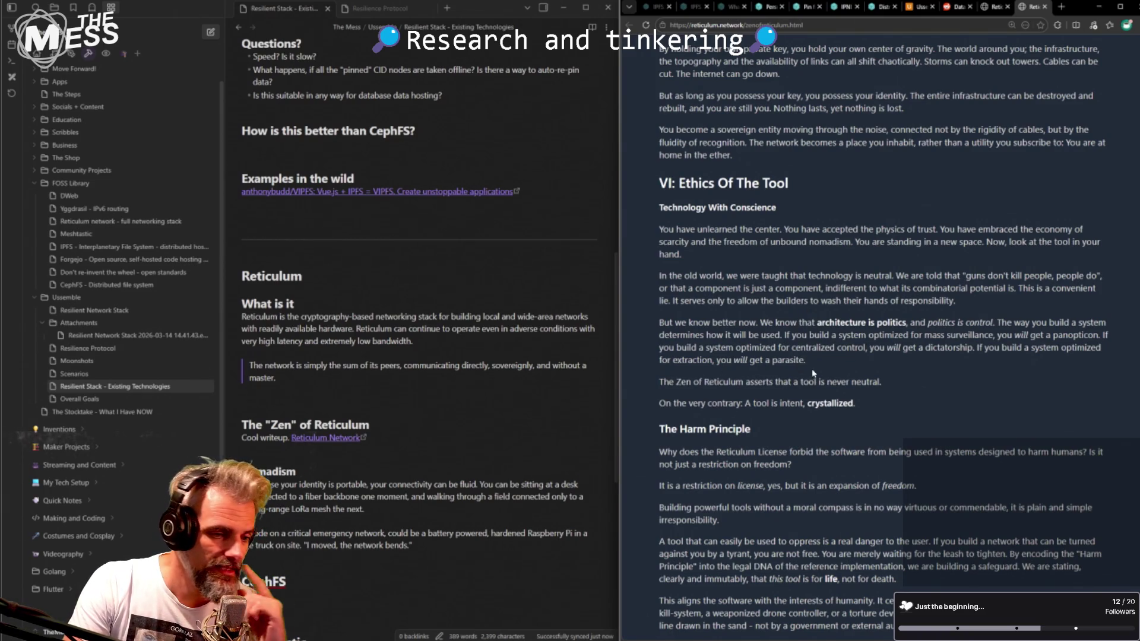
triple_click(796, 381)
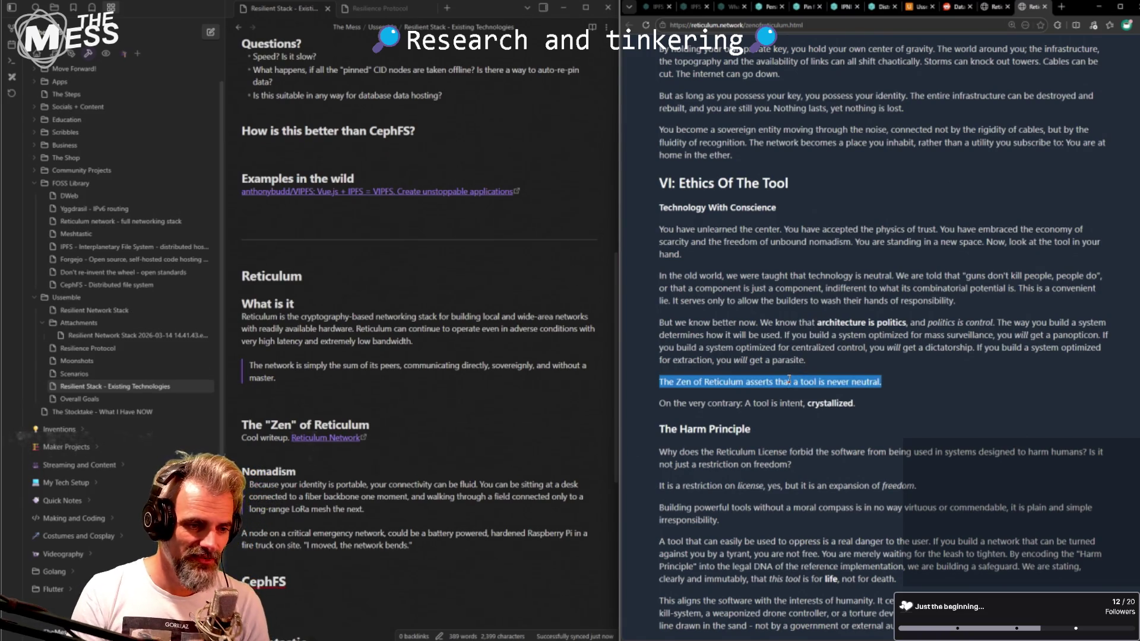
mouse_move(839, 359)
left_mouse_down()
mouse_move(652, 324)
mouse_move(957, 384)
left_mouse_up()
key("ctrl+c")
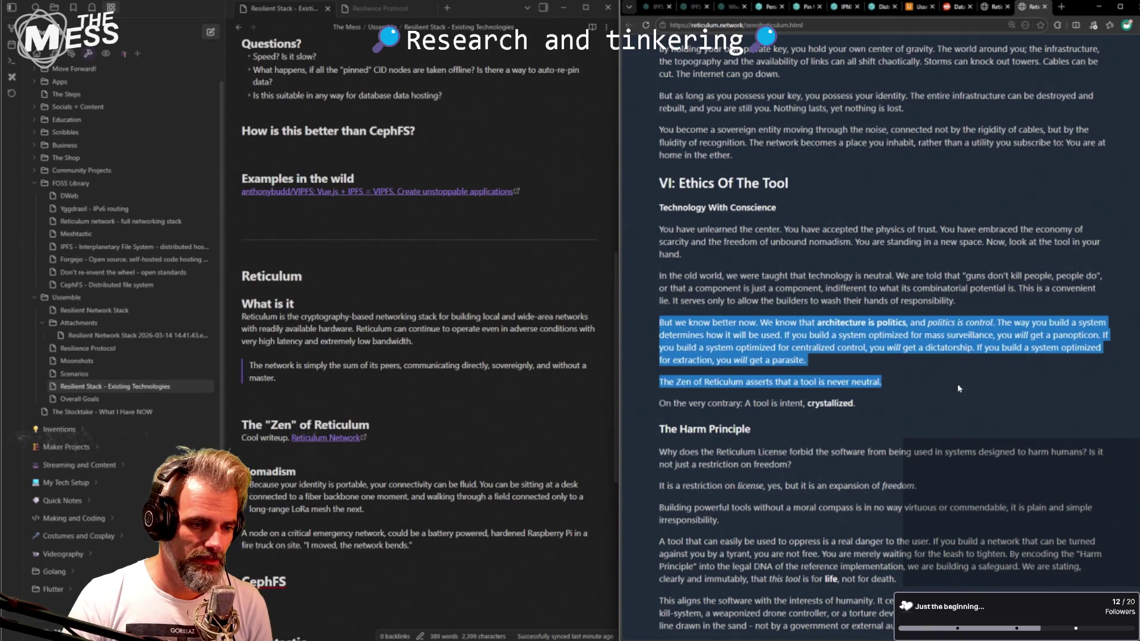
- Add a '### A tool is never neutral' heading below Nomadism with the copied passage pasted on its own line
left_click(306, 557)
key("Return")
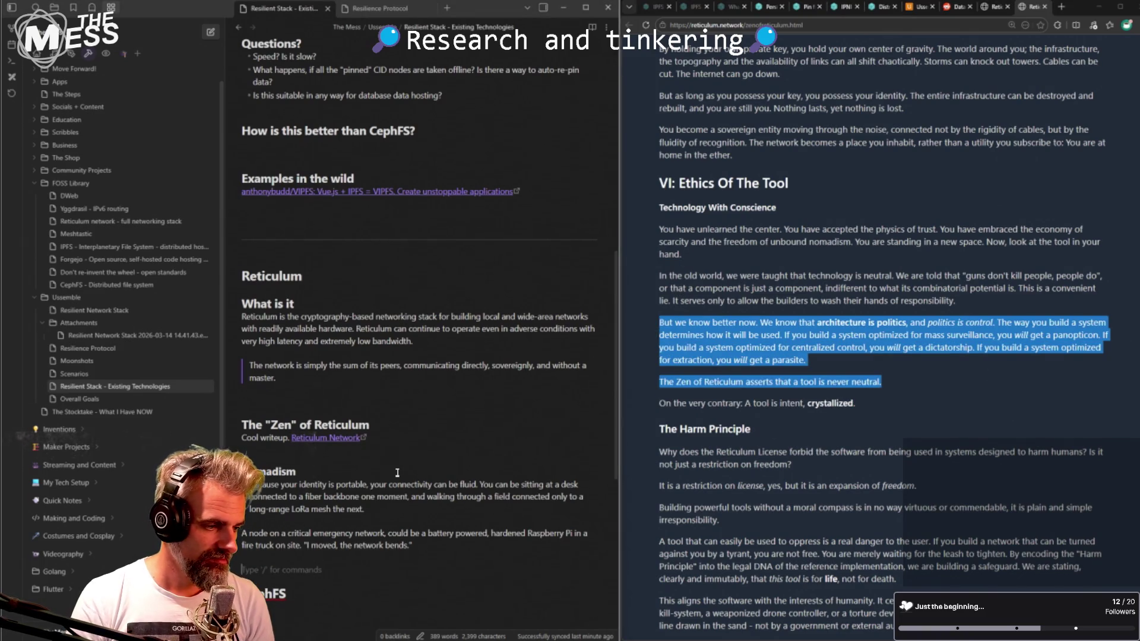
key("Return")
type("## ")
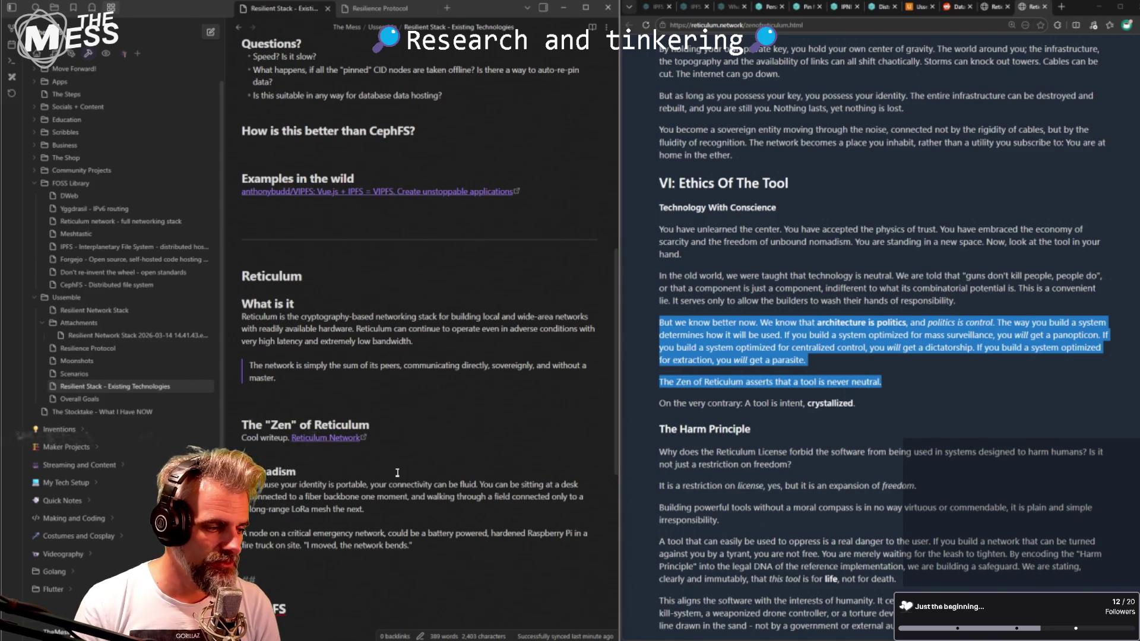
type("#")
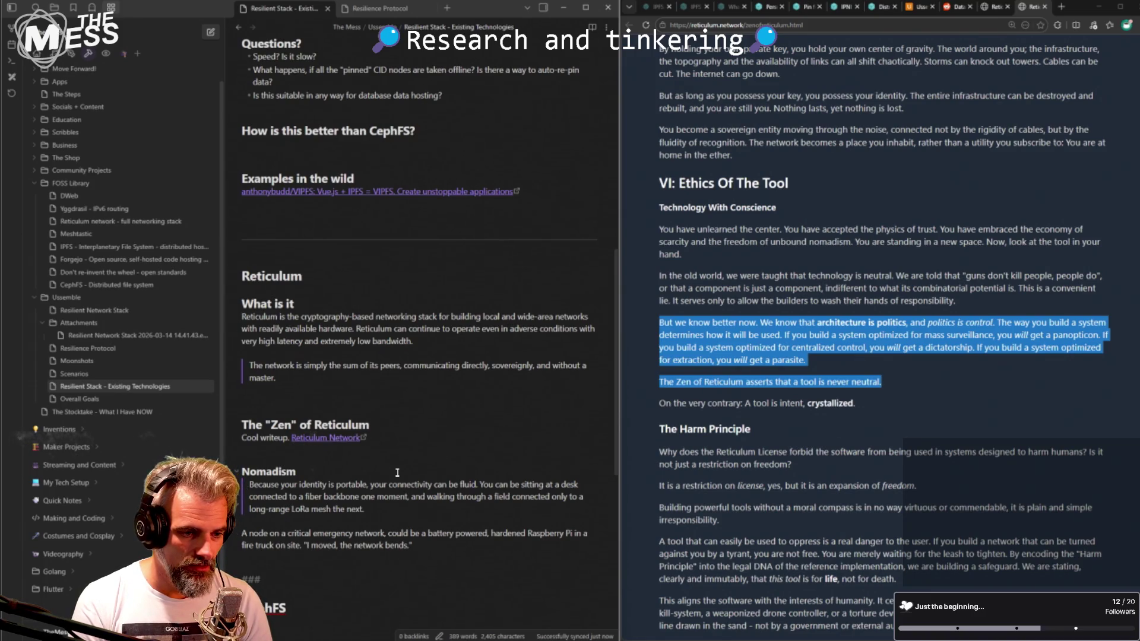
type("A tool is never neutral")
key("Return")
key("ctrl+v")
scroll(392, 471, "down", 3)
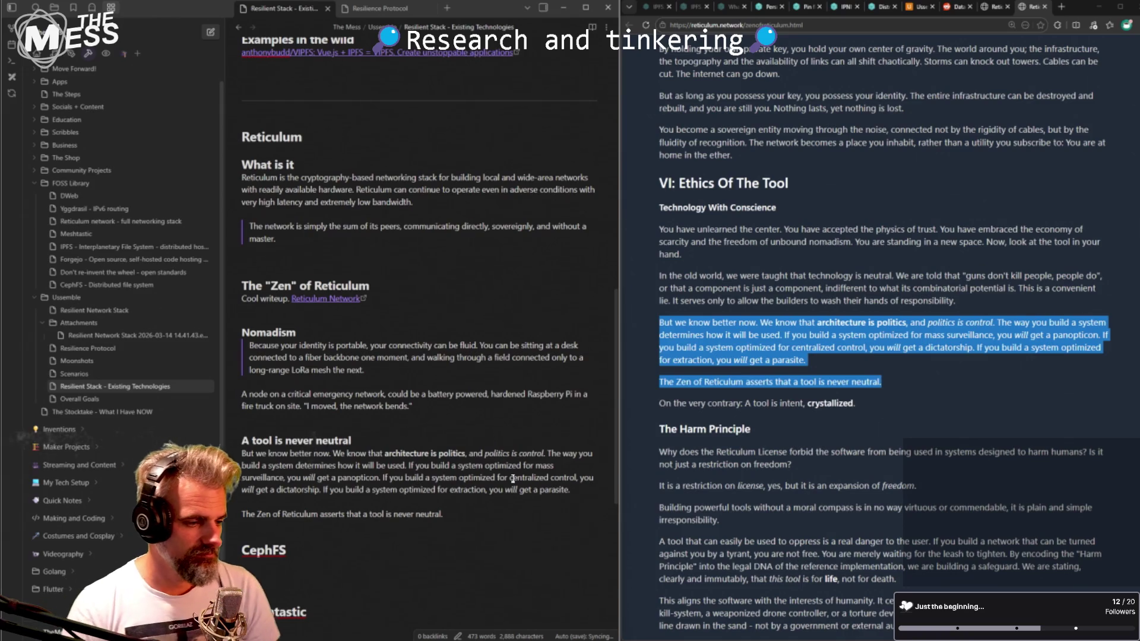
left_click_drag(537, 489, 455, 474)
key("ctrl+z")
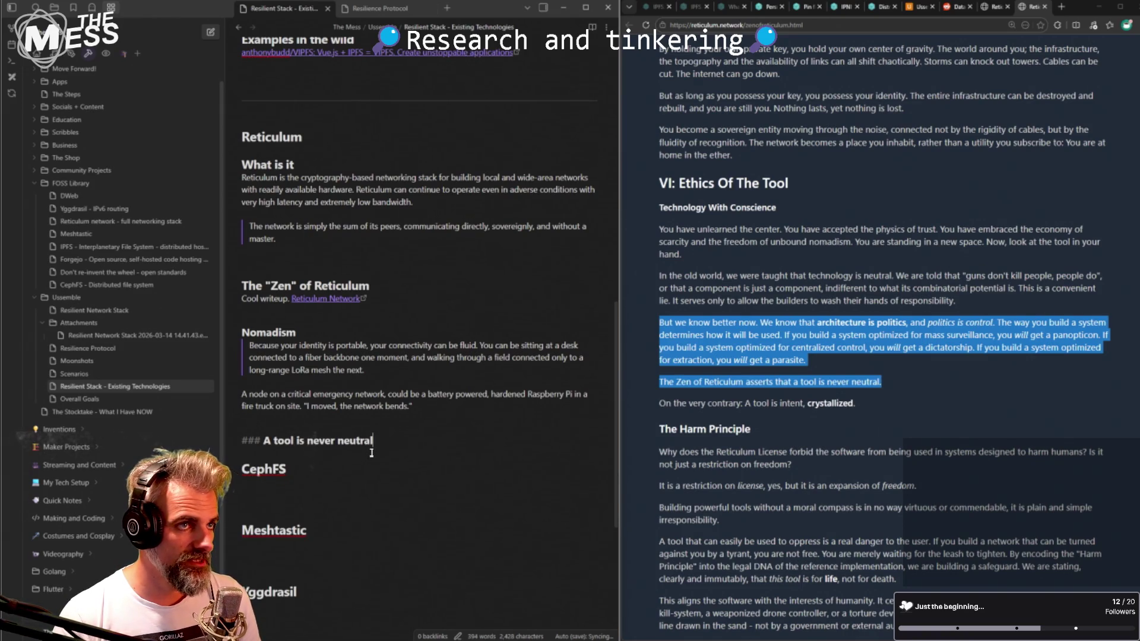
key("Return")
key("ctrl+v")
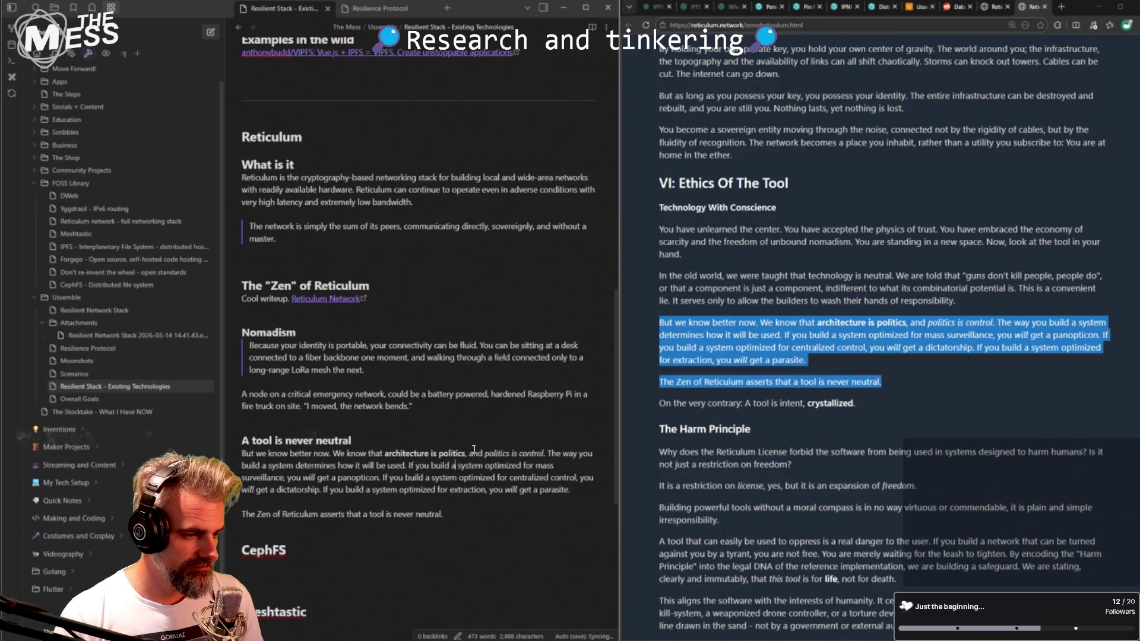
- Trim the quote to the two sentences on system design determining use, dropping the politics opener and examples
key("BackSpace")
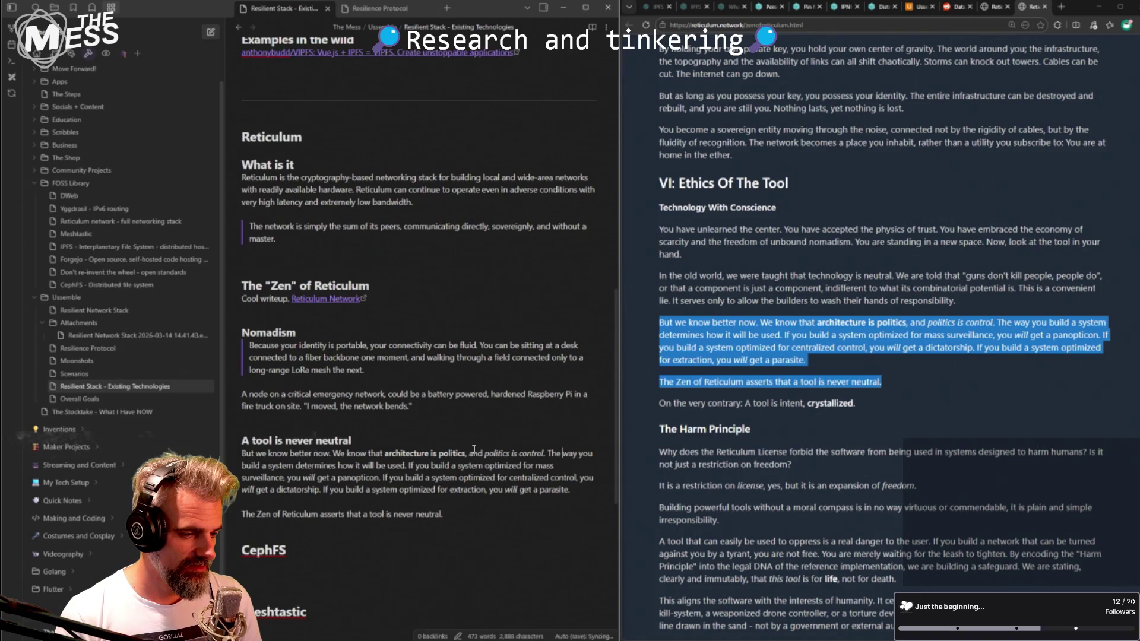
key("shift+Home")
key("BackSpace")
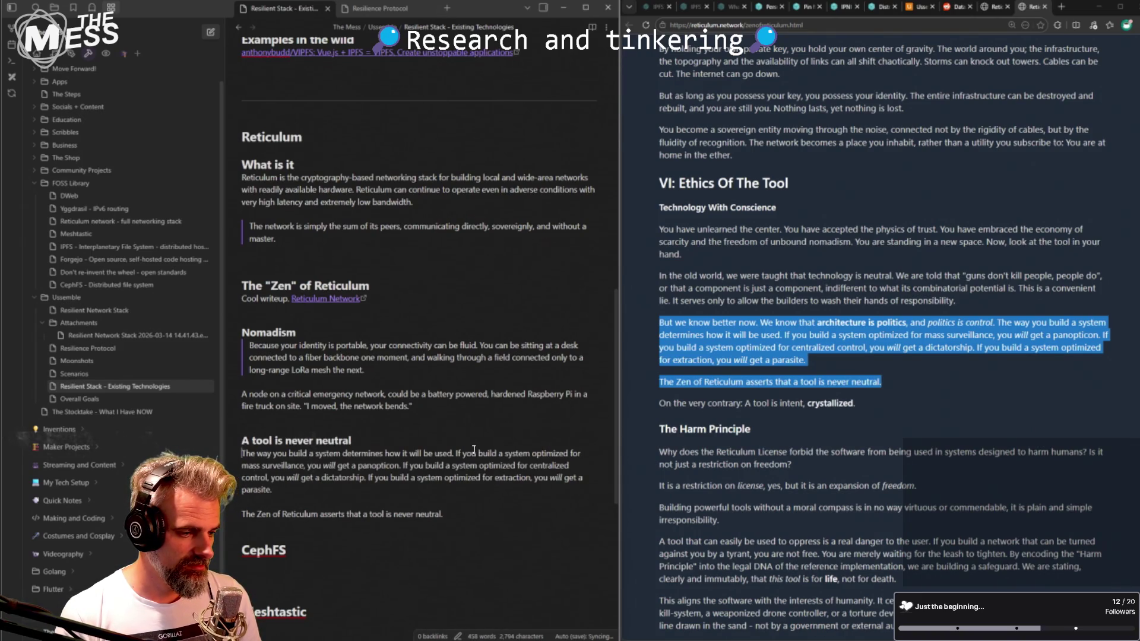
key("ctrl+Right")
key("ctrl+Right")
key("ctrl+Right")
key("shift+Down")
key("shift+Down")
key("shift+Down")
key("BackSpace")
key("Delete")
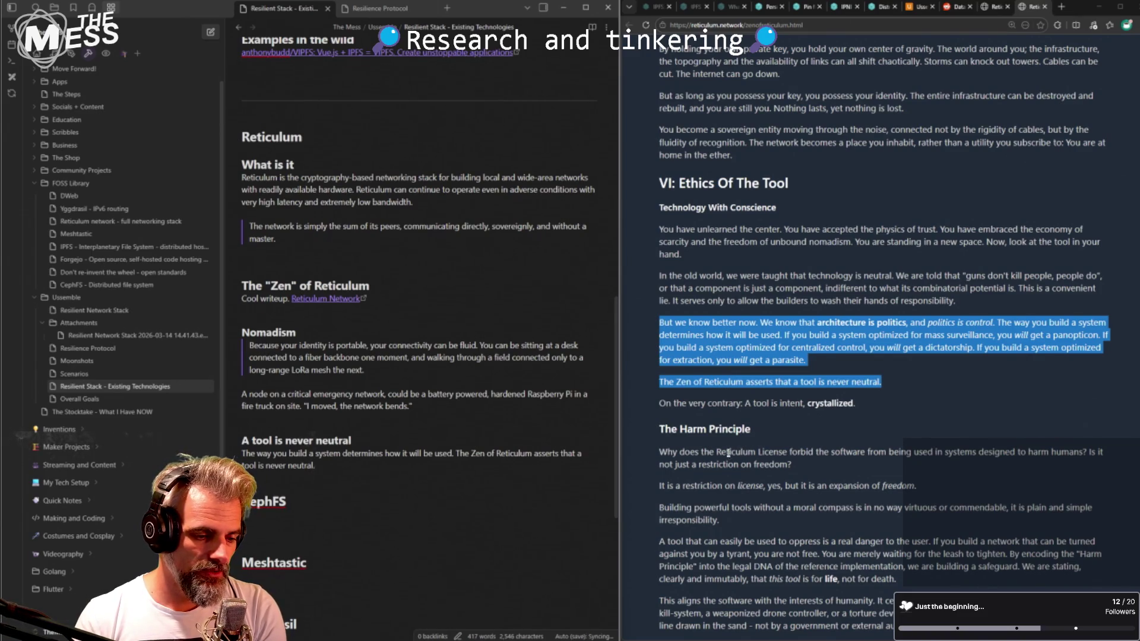
- Read the question about the Reticulum License in the article
left_click_drag(728, 453, 905, 455)
double_click(935, 453)
mouse_move(1087, 452)
left_mouse_down()
mouse_move(712, 453)
mouse_move(827, 485)
left_mouse_up()
scroll(806, 476, "down", 2)
left_click(803, 415)
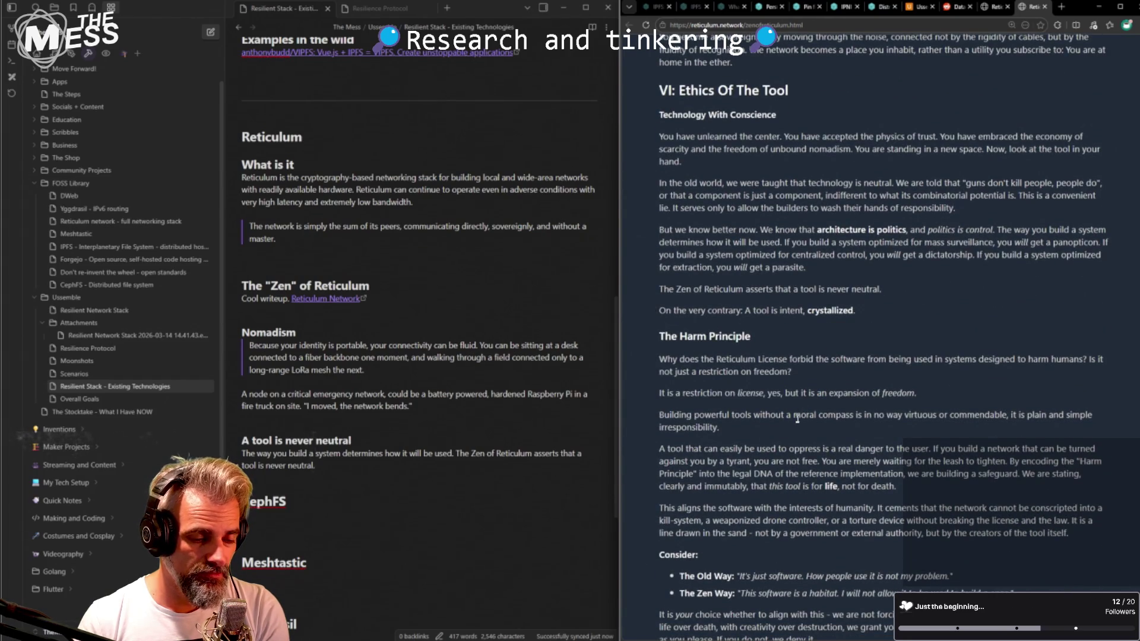
left_click(767, 415)
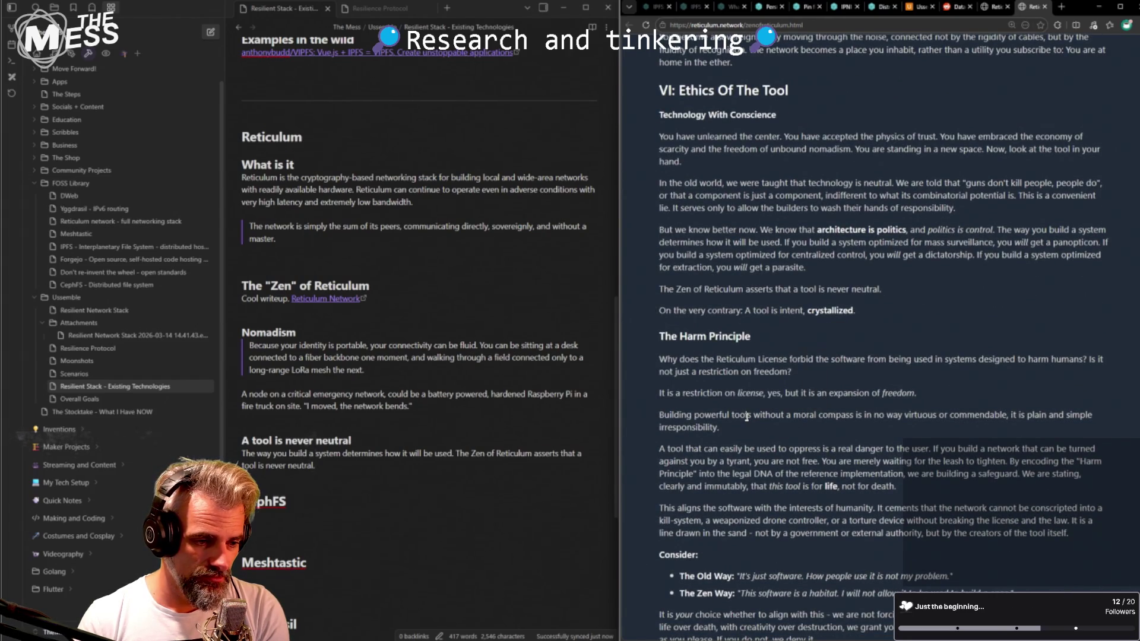
scroll(748, 427, "down", 1)
- Read the moral compass, reference implementation and 'tool is for life' sentences
left_click_drag(663, 368, 860, 371)
left_click(860, 374)
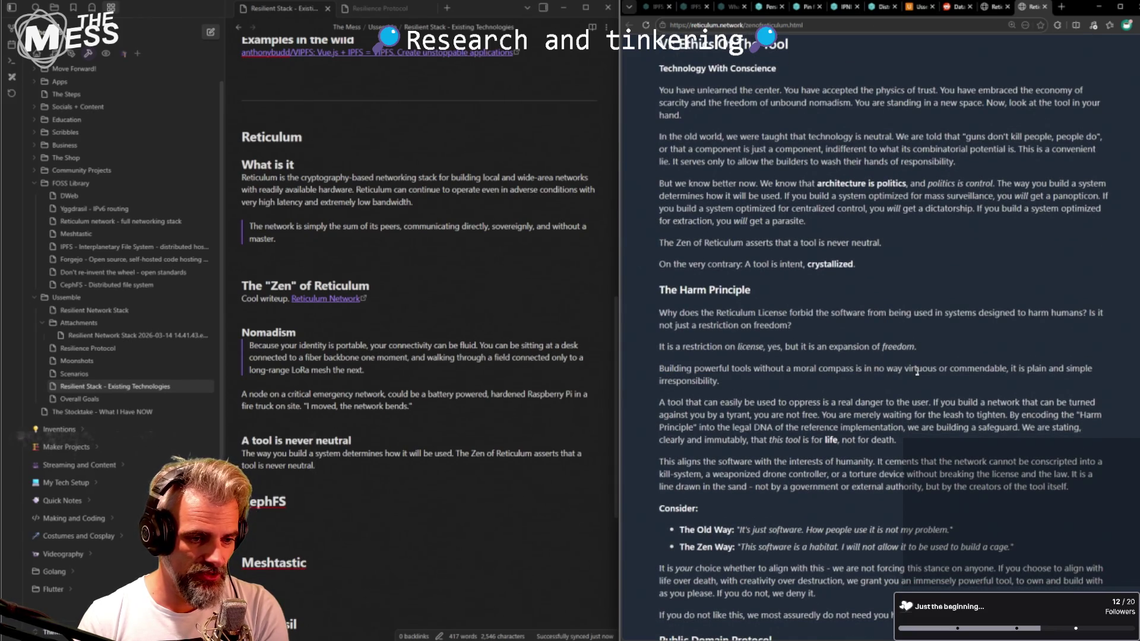
left_click_drag(979, 368, 771, 369)
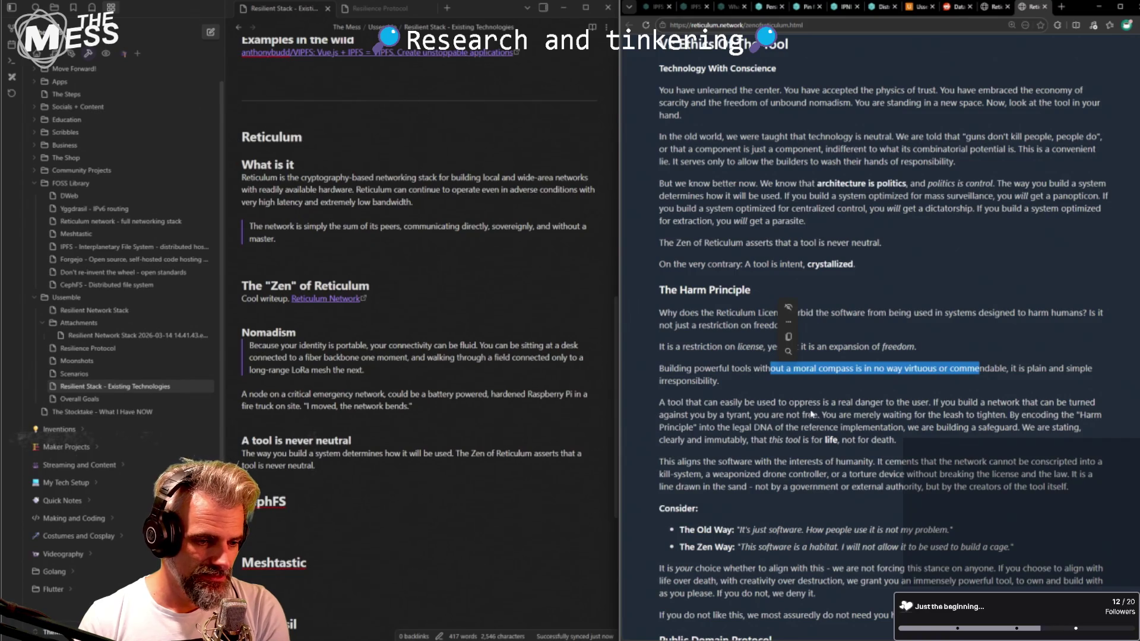
left_click(782, 415)
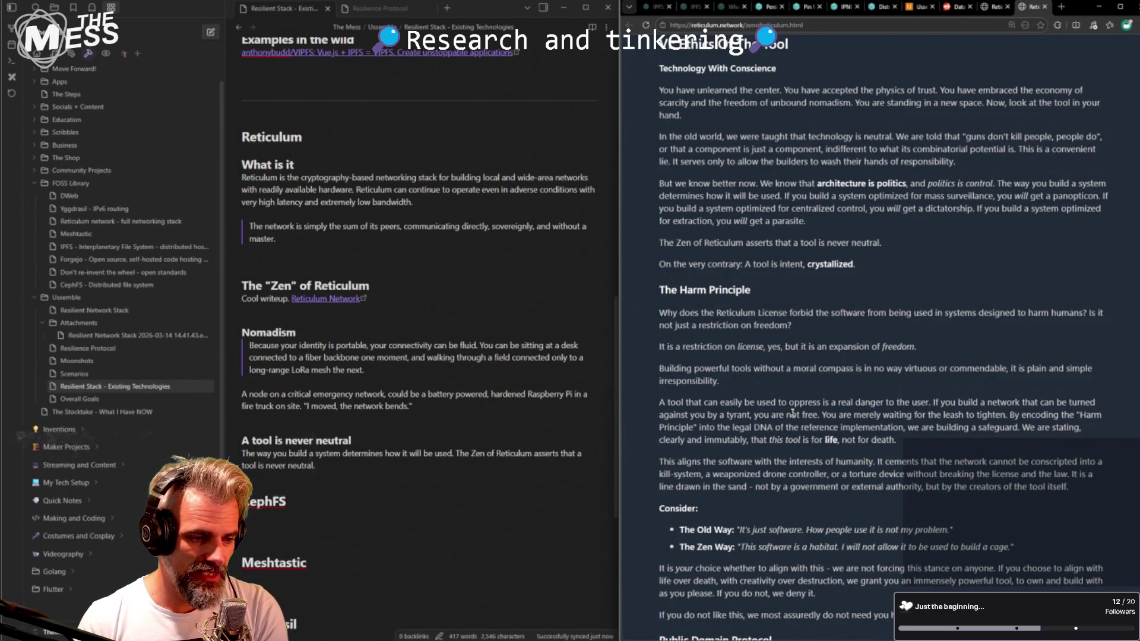
left_click_drag(753, 429, 908, 430)
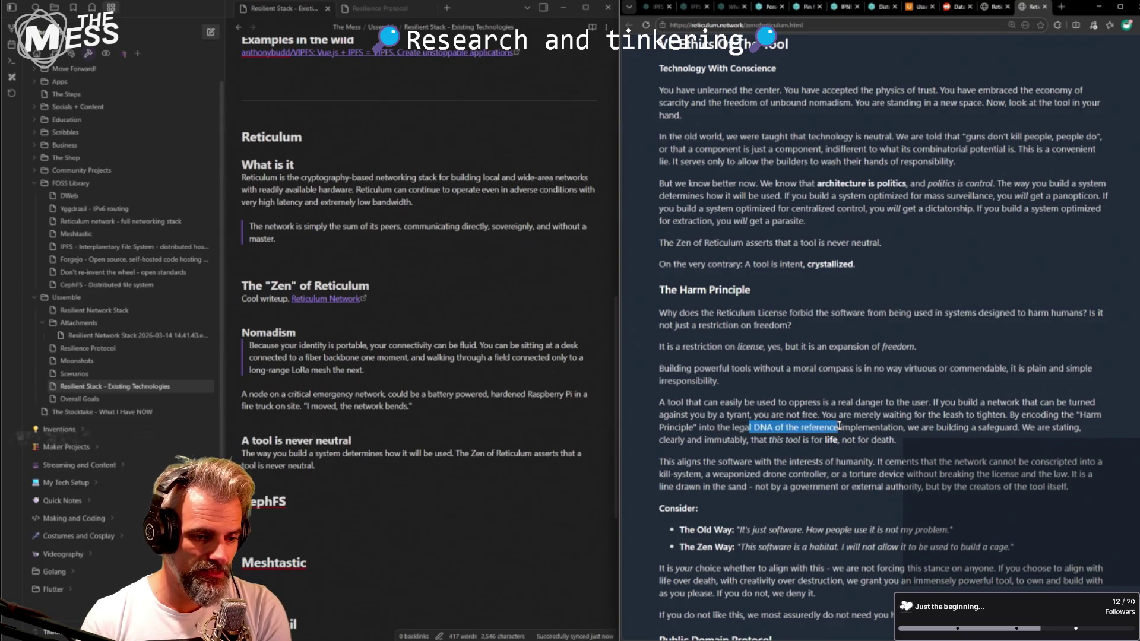
left_click(751, 427)
left_click_drag(754, 440, 862, 440)
left_click(853, 441)
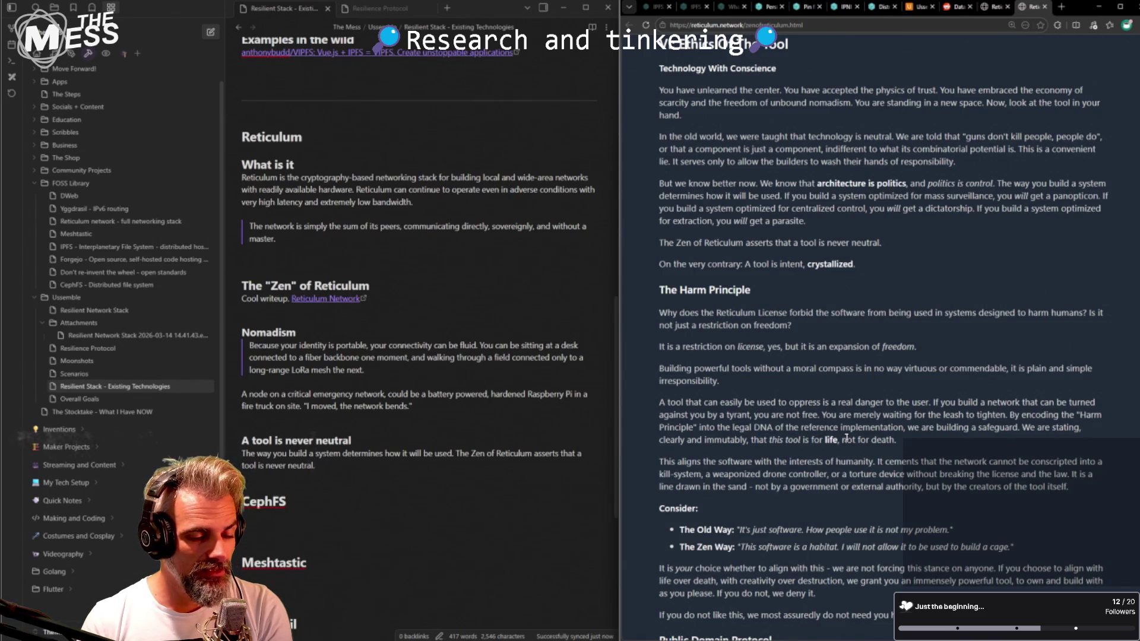
scroll(847, 437, "down", 2)
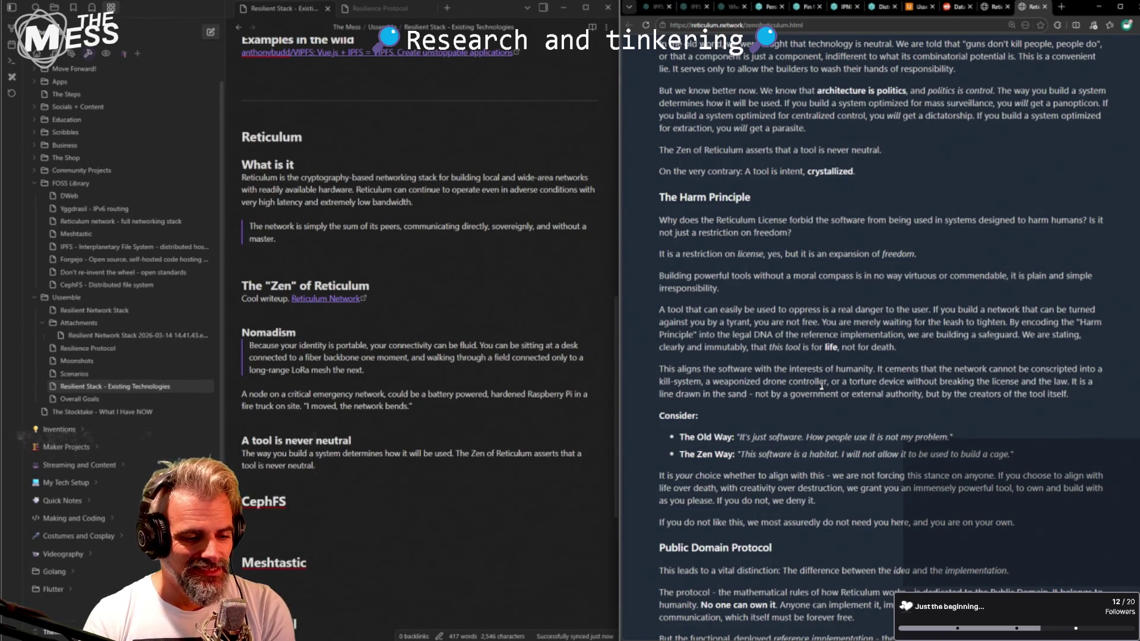
scroll(948, 535, "down", 1)
scroll(949, 534, "down", 3)
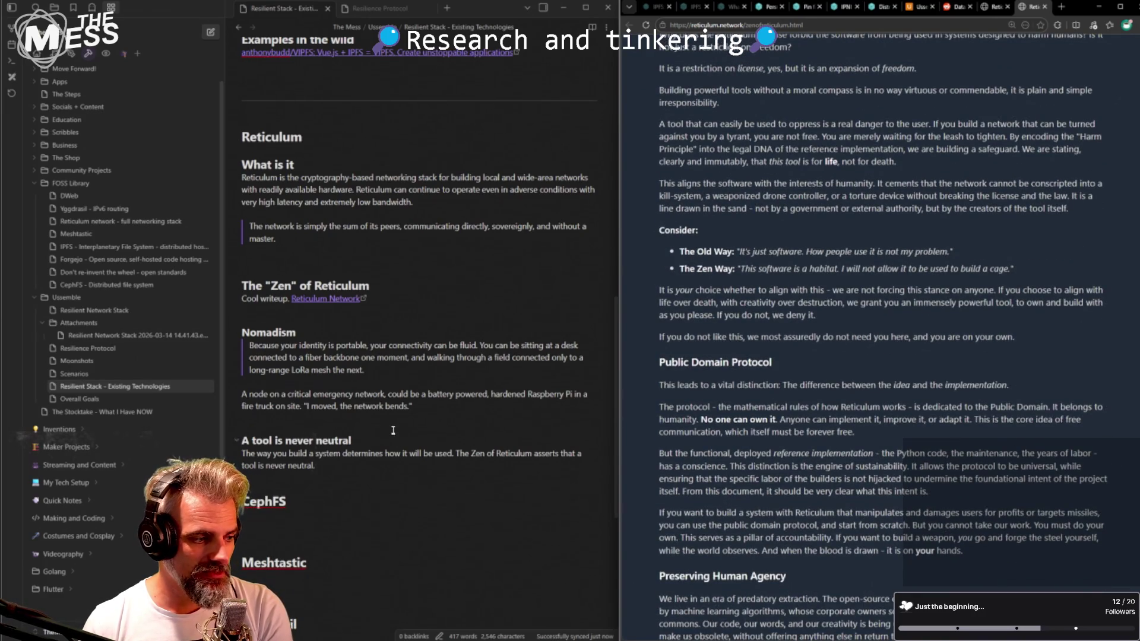
- Delete the empty line below the Nomadism paragraph, then pick out the 'patient participant' sentence in the article
left_click(399, 412)
key("BackSpace")
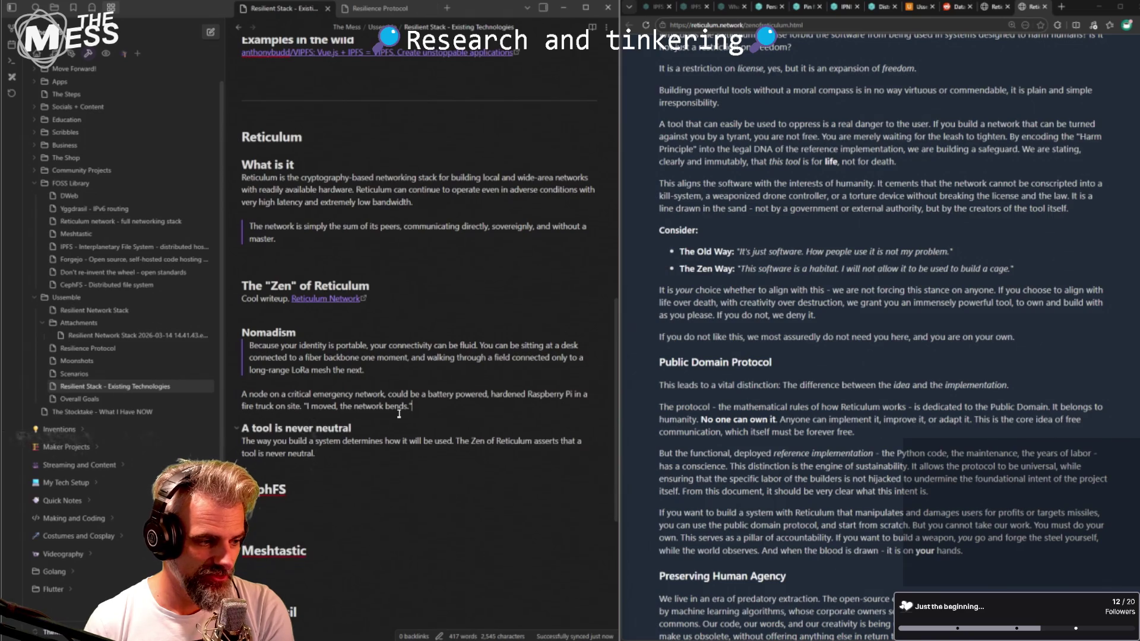
left_click(904, 196)
scroll(855, 285, "down", 3)
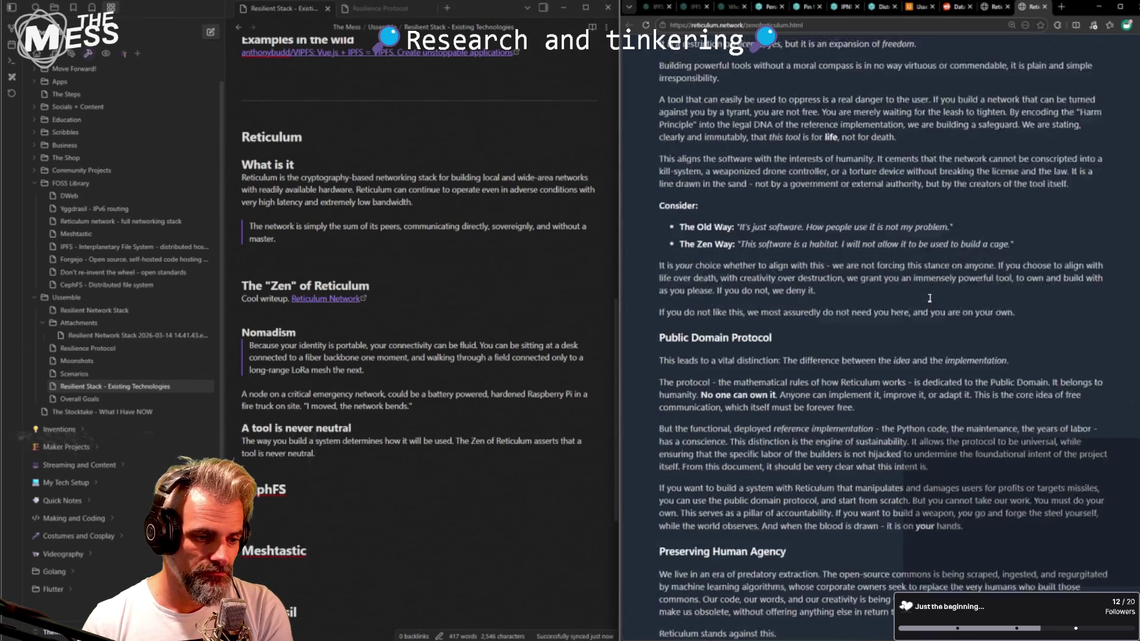
scroll(801, 363, "down", 2)
scroll(775, 268, "down", 2)
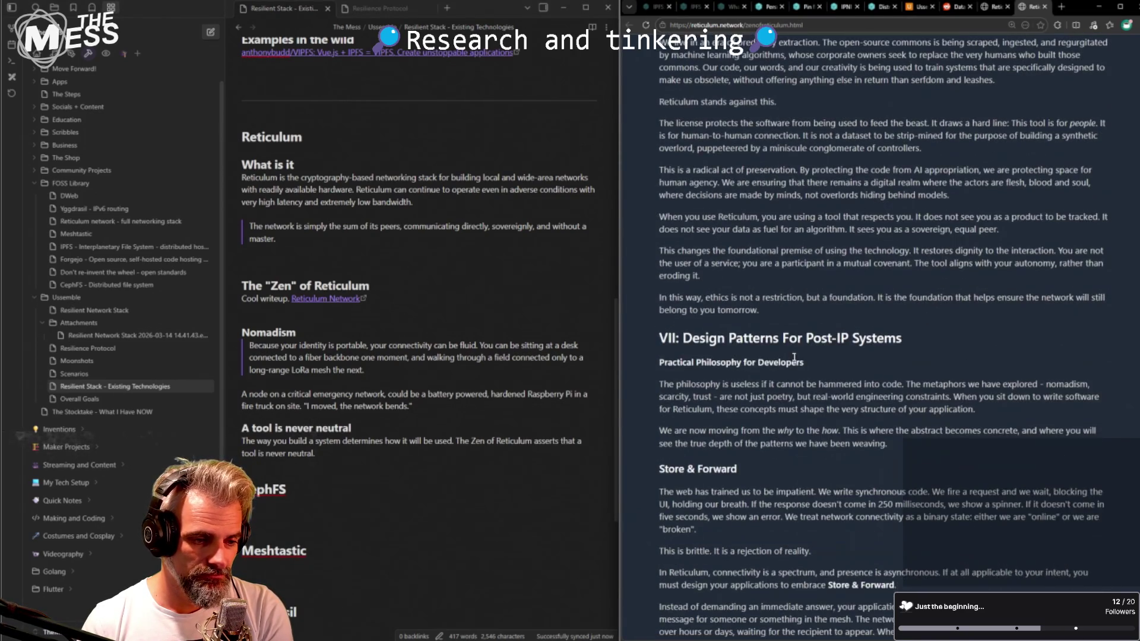
scroll(749, 175, "down", 2)
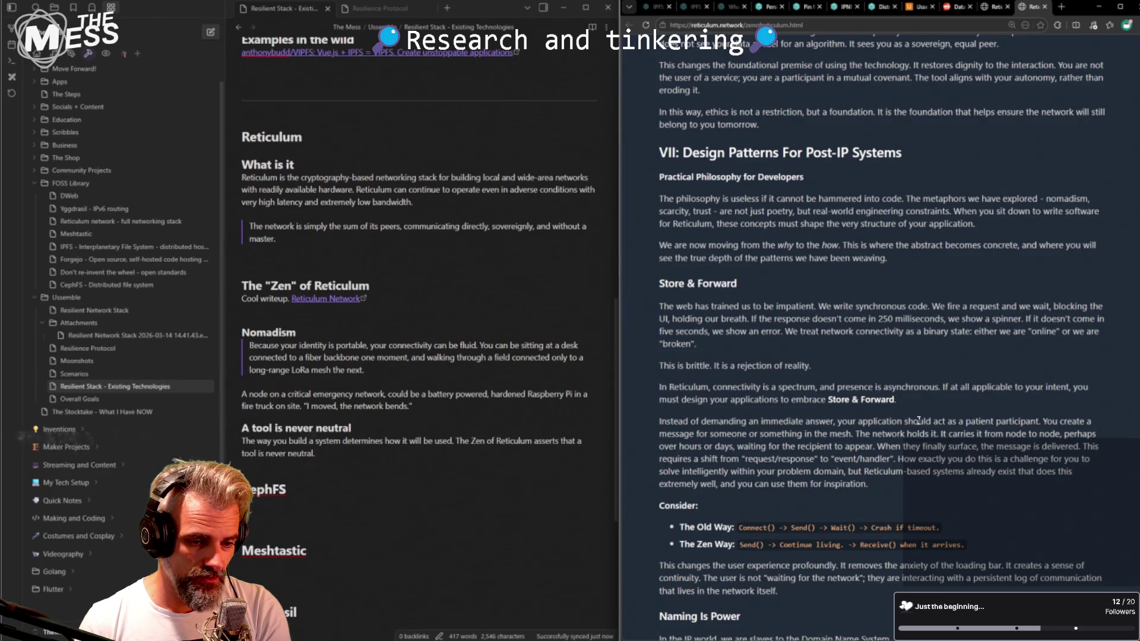
mouse_move(841, 422)
left_mouse_down()
mouse_move(1029, 426)
mouse_move(837, 419)
left_mouse_up()
key("ctrl+c")
left_click(1032, 423)
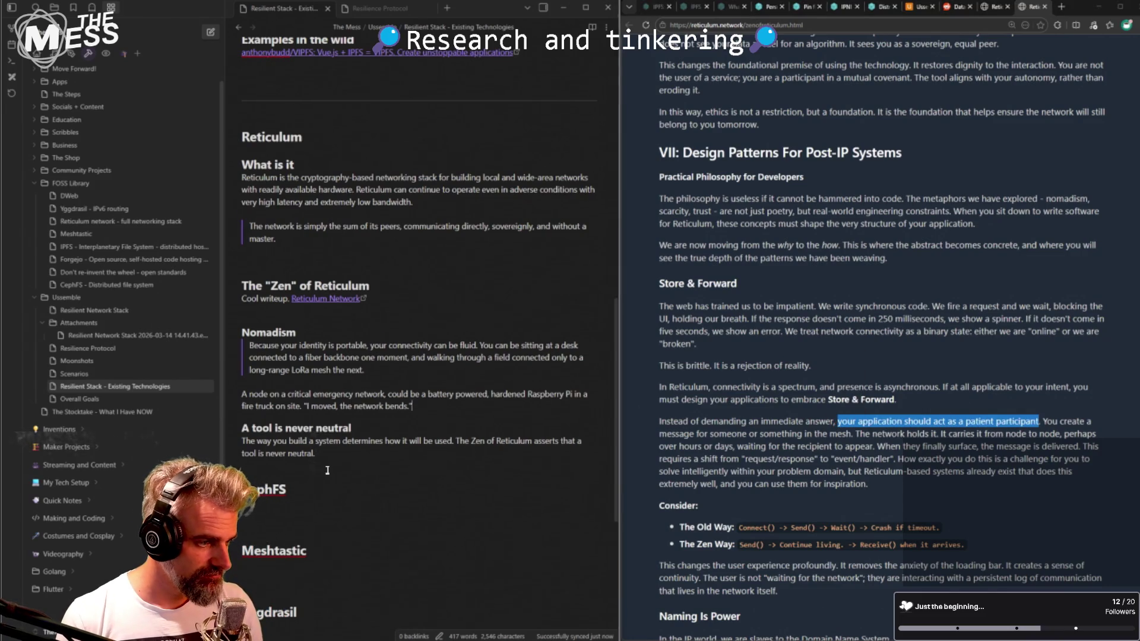
- Add a '### The patient participant' heading with the pasted sentence, capitalised, about acting as a patient participant
left_click(459, 420)
key("Return")
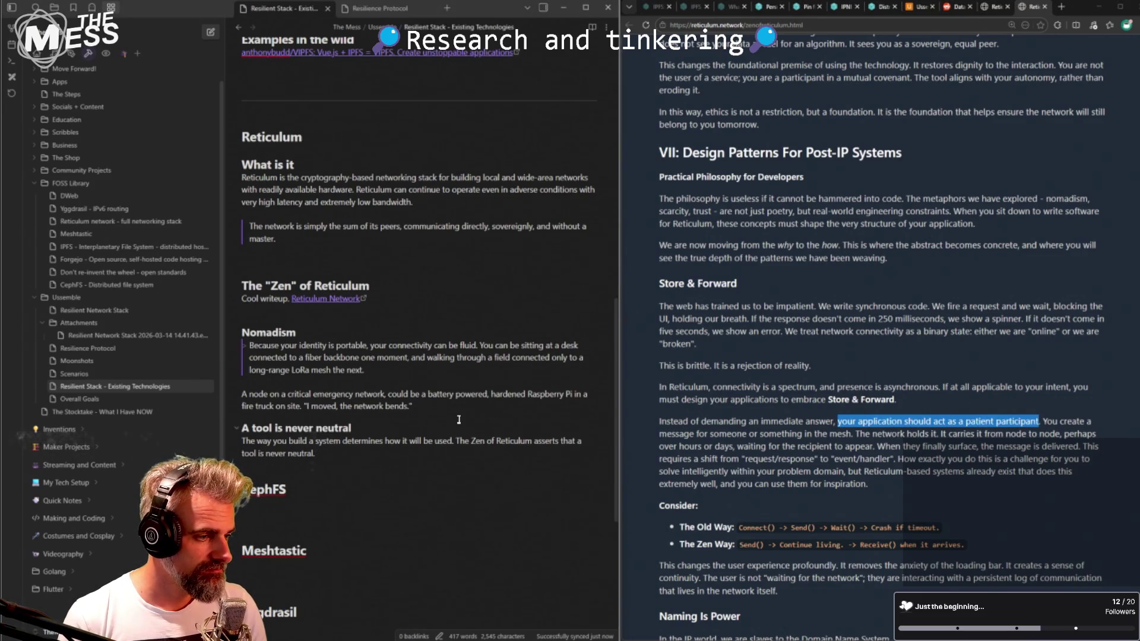
key("BackSpace")
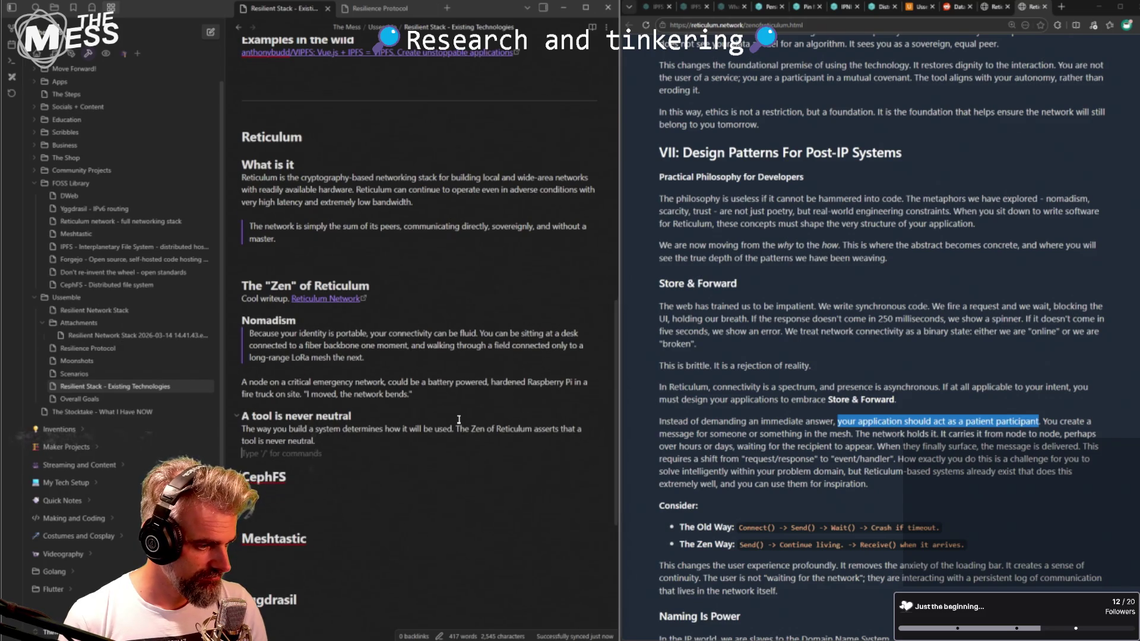
key("Return")
type("###")
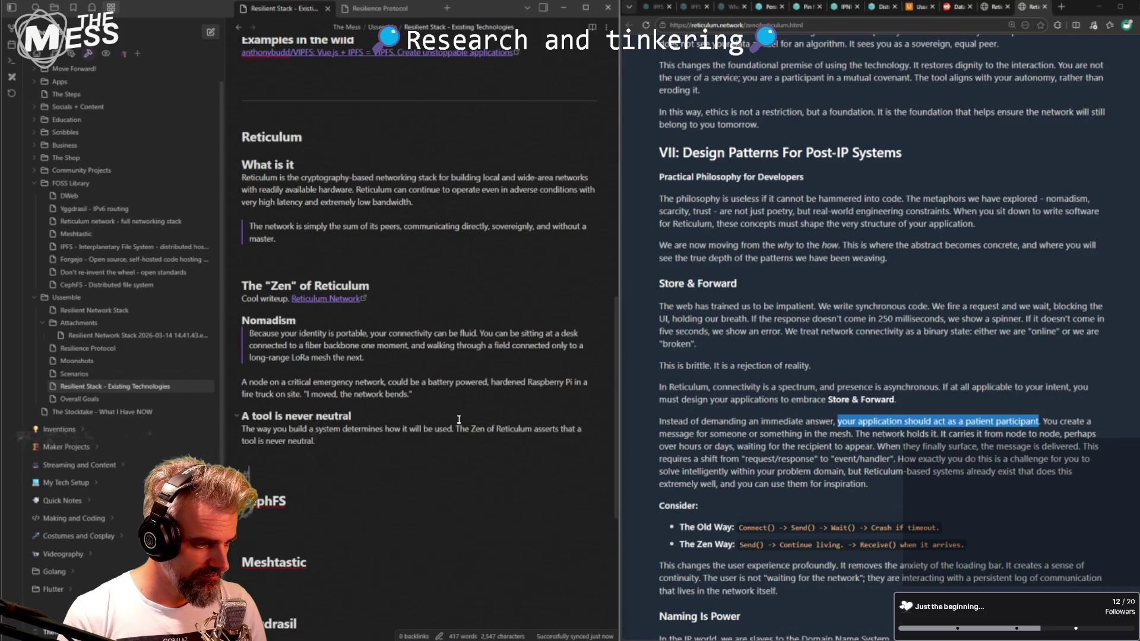
type(" Thepati")
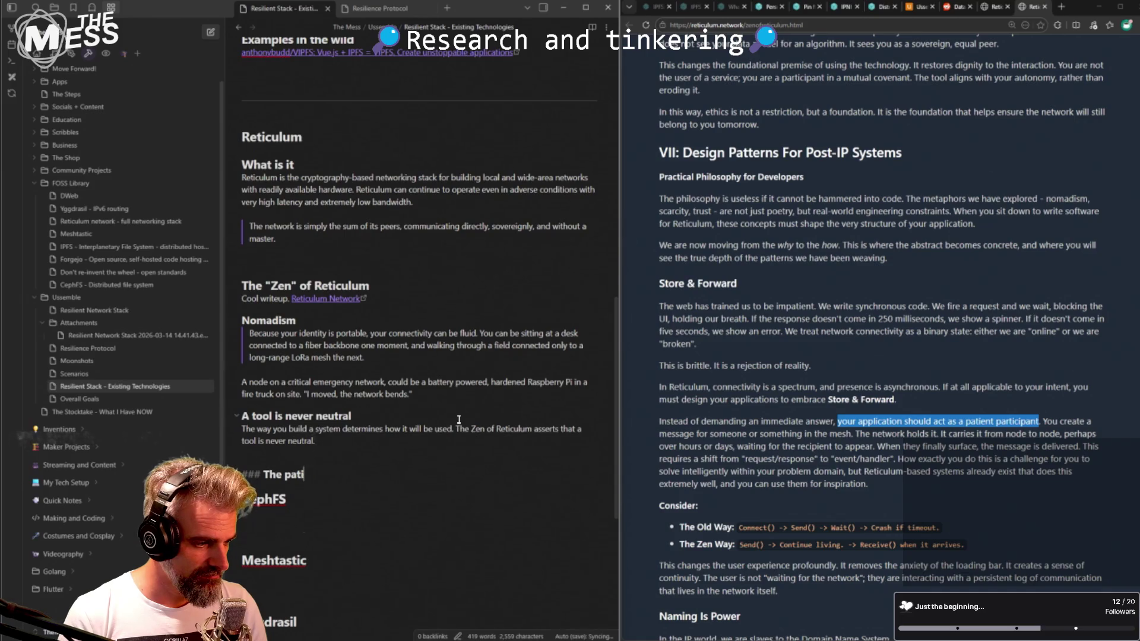
type(" participant")
key("Return")
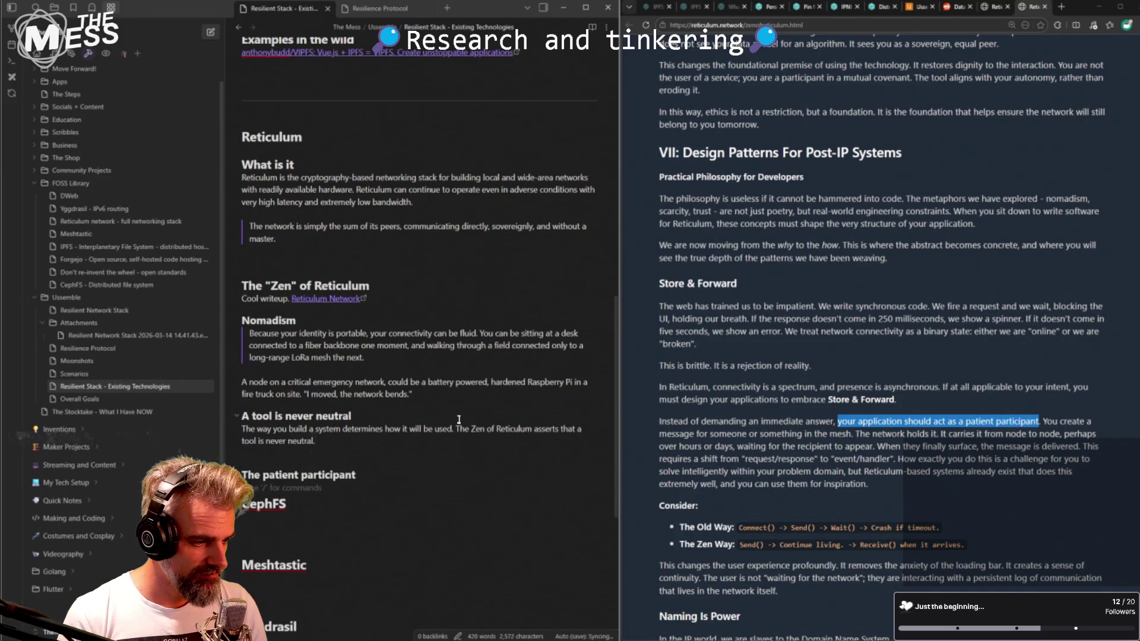
key("ctrl+v")
key("Home")
key("Delete")
type("Y.")
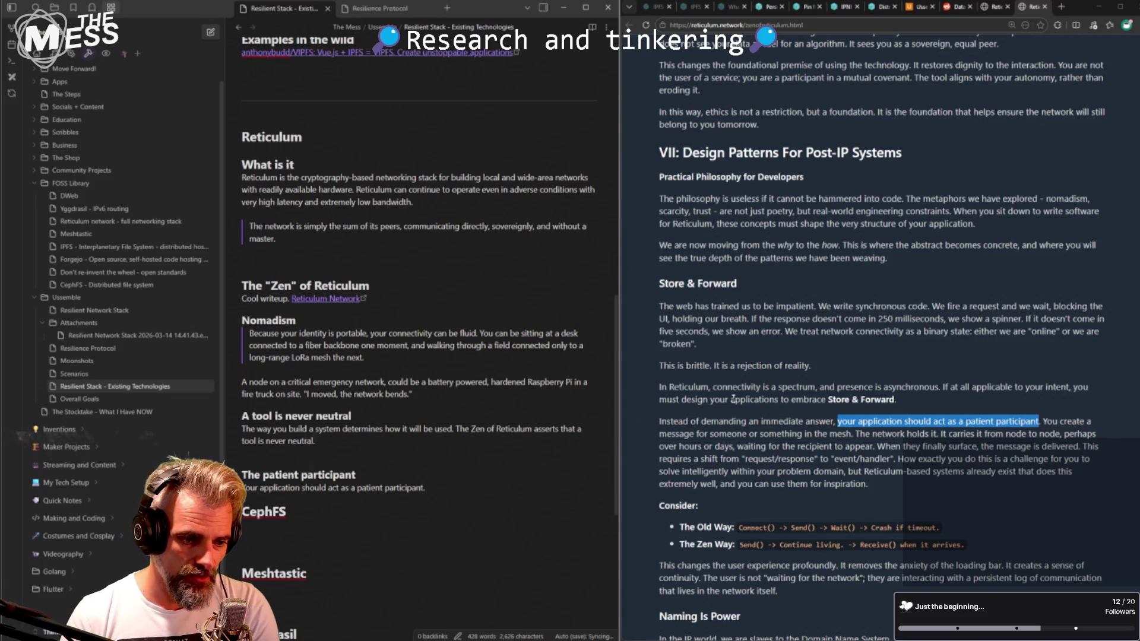
- Read the request/response versus event/handler lines and select the Zen Way snippet and Consider list
left_click_drag(711, 461, 750, 463)
left_click(754, 460)
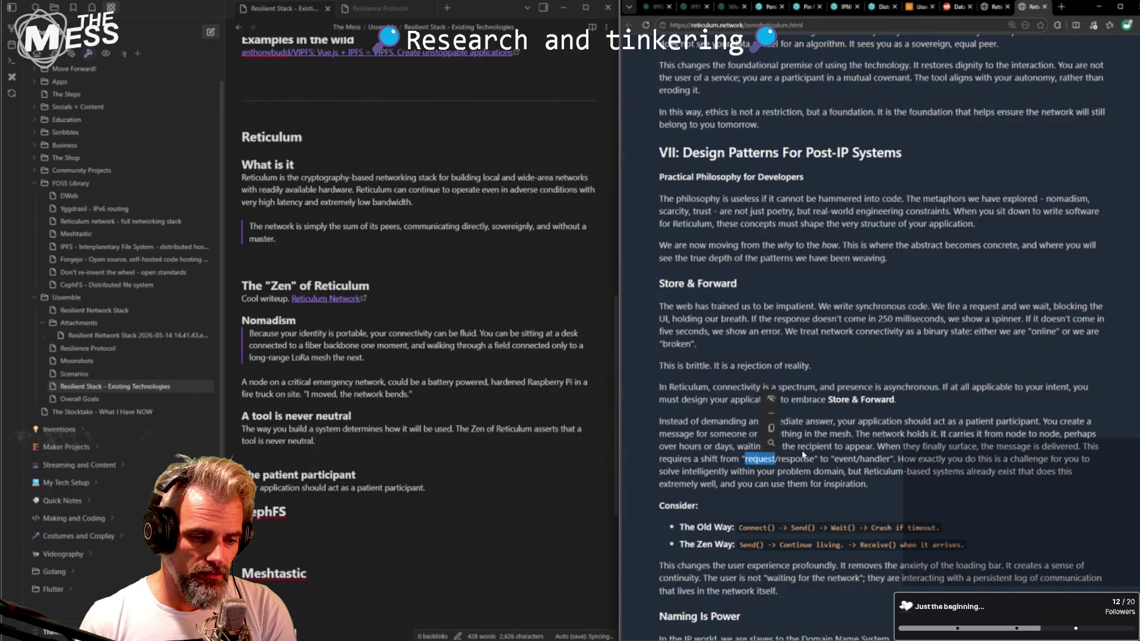
left_click_drag(894, 459, 836, 458)
left_click(813, 463)
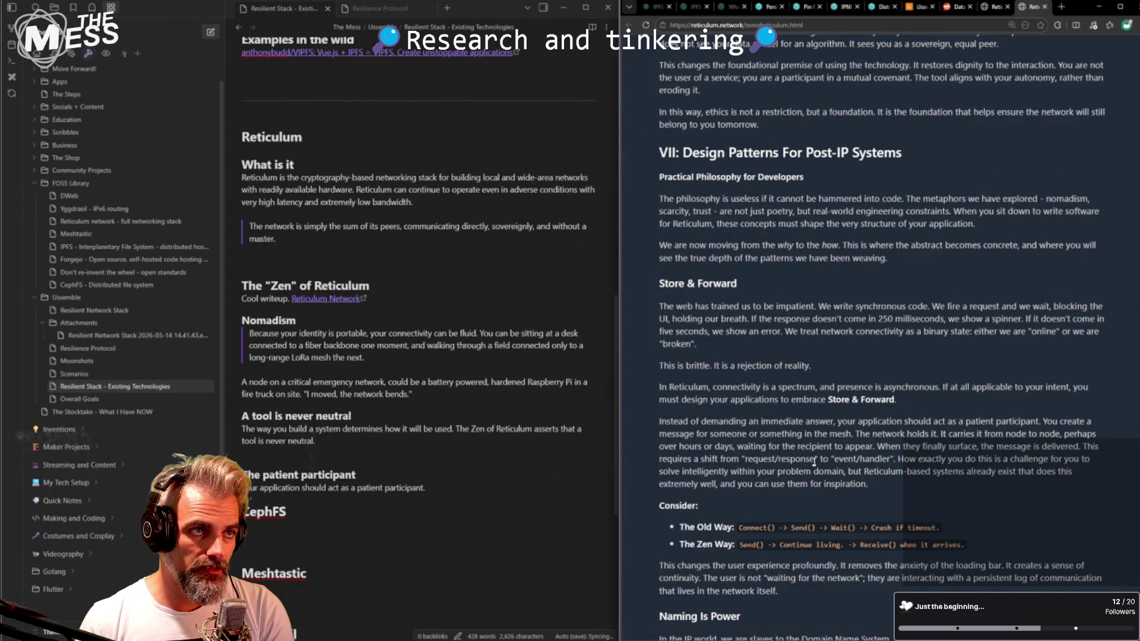
scroll(758, 453, "down", 2)
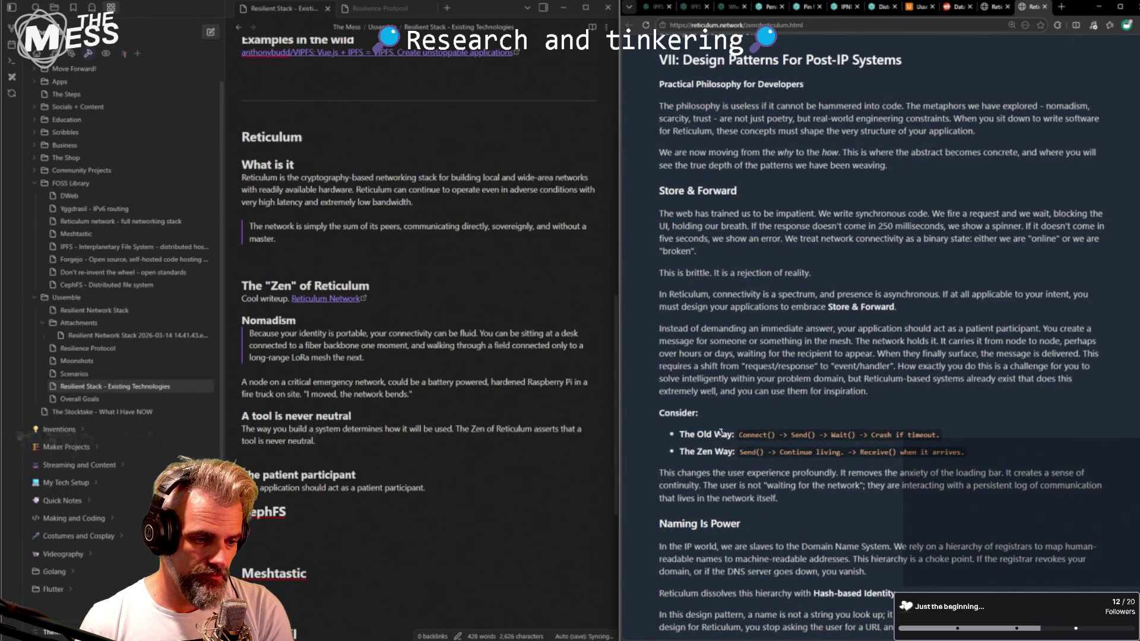
scroll(722, 431, "down", 2)
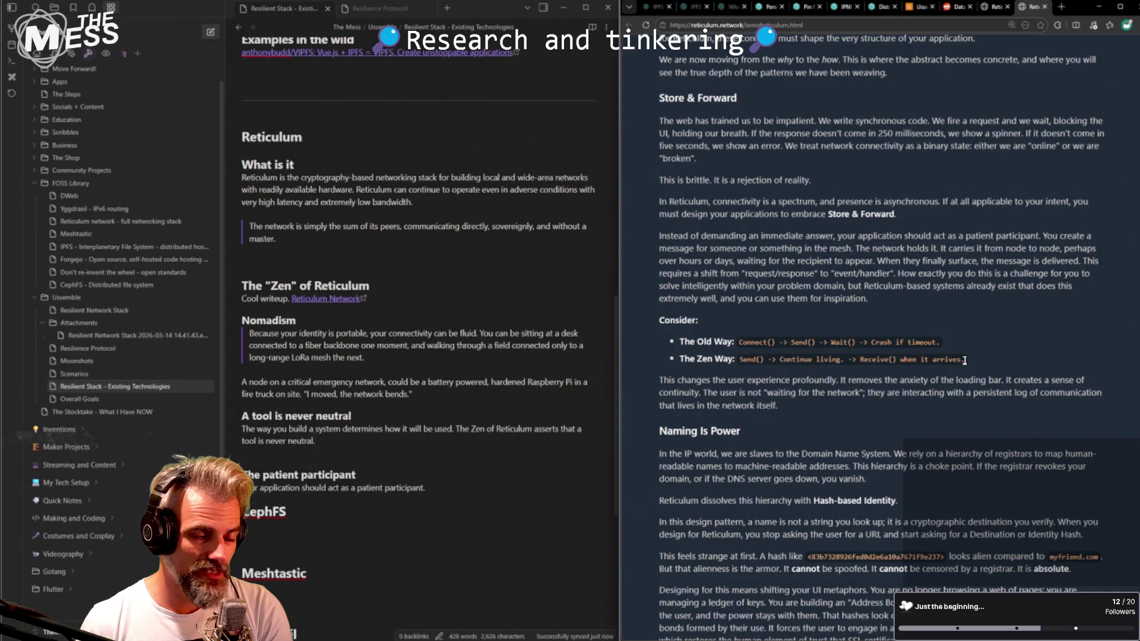
left_click_drag(965, 360, 744, 359)
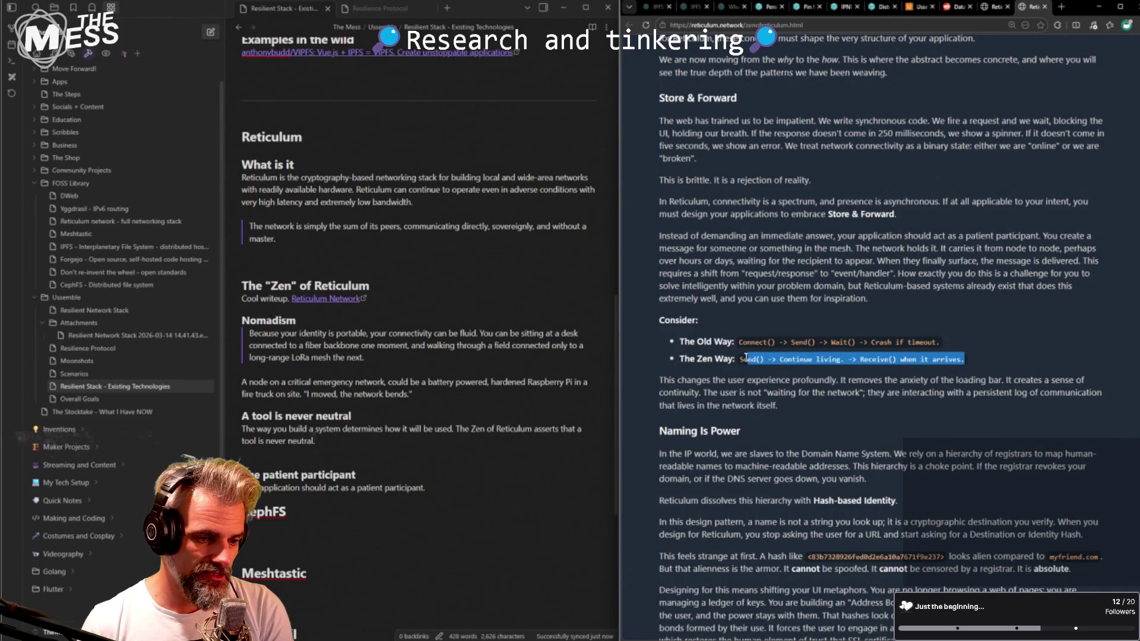
left_click(736, 359)
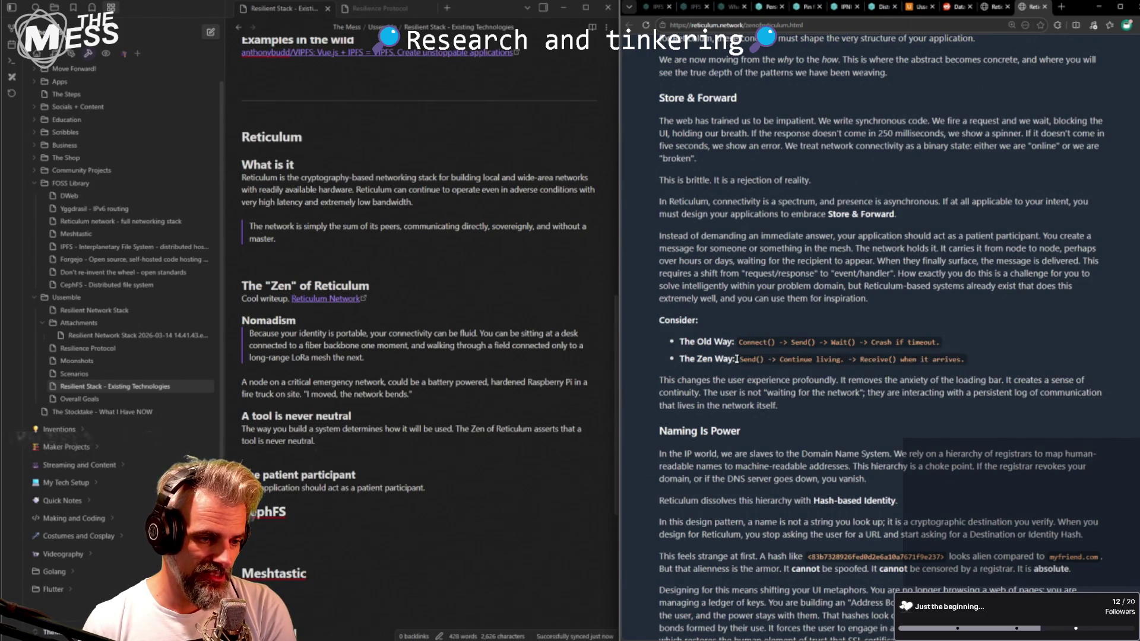
mouse_move(736, 359)
left_mouse_down()
mouse_move(965, 359)
mouse_move(639, 361)
mouse_move(620, 317)
left_mouse_up()
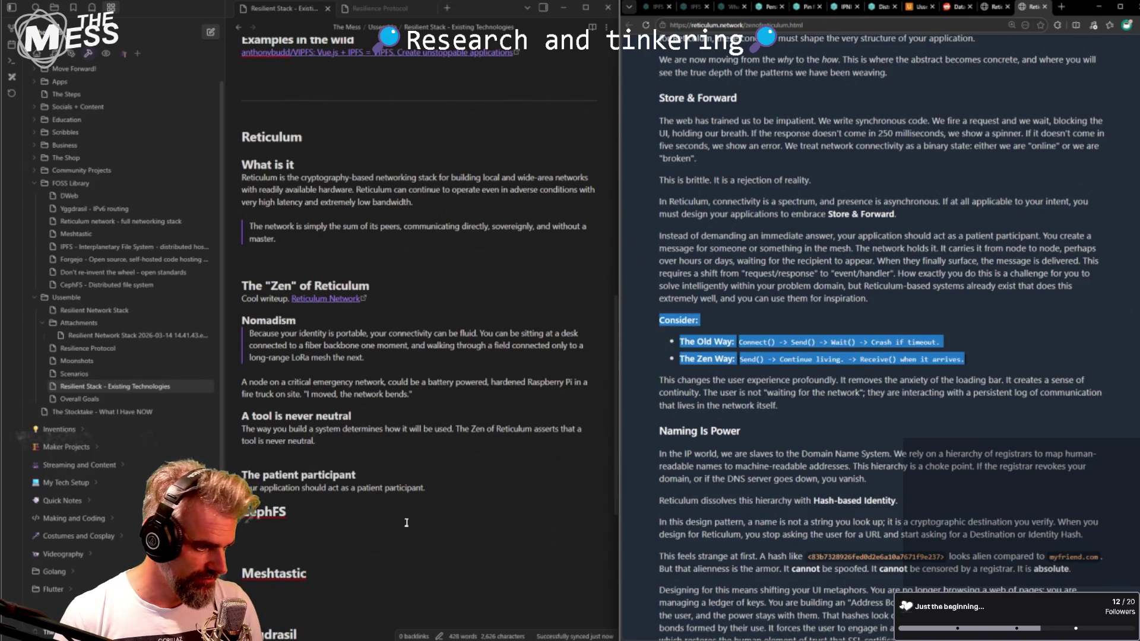
- Paste the Consider list (Old Way vs Zen Way) after the patient participant sentence
left_click_drag(243, 489, 453, 482)
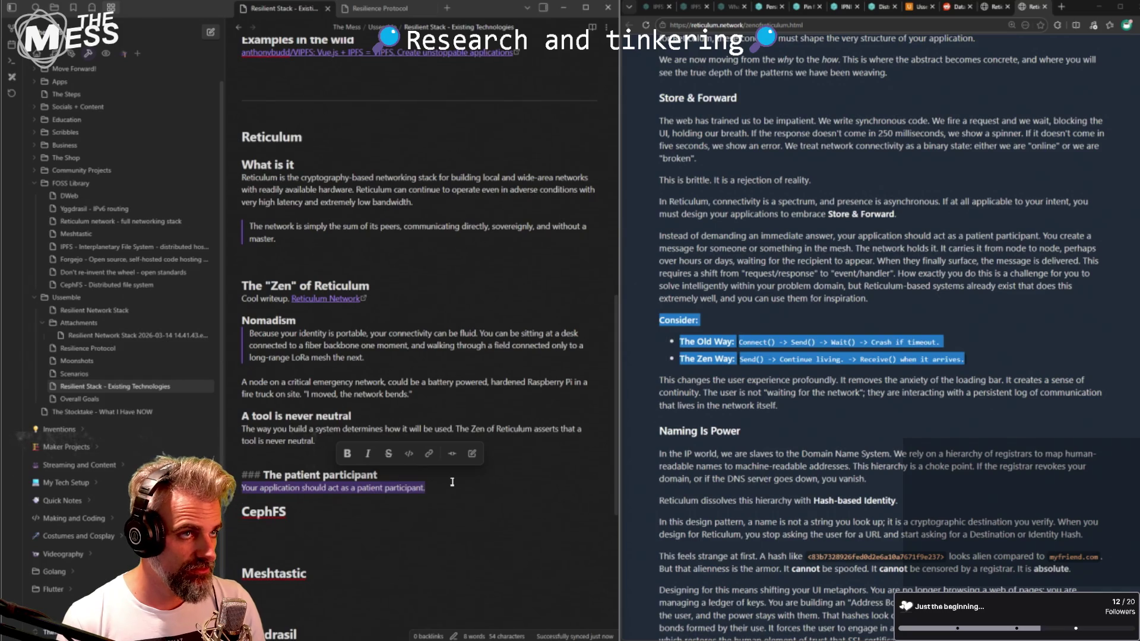
left_click(452, 482)
key("Return")
key("ctrl+v")
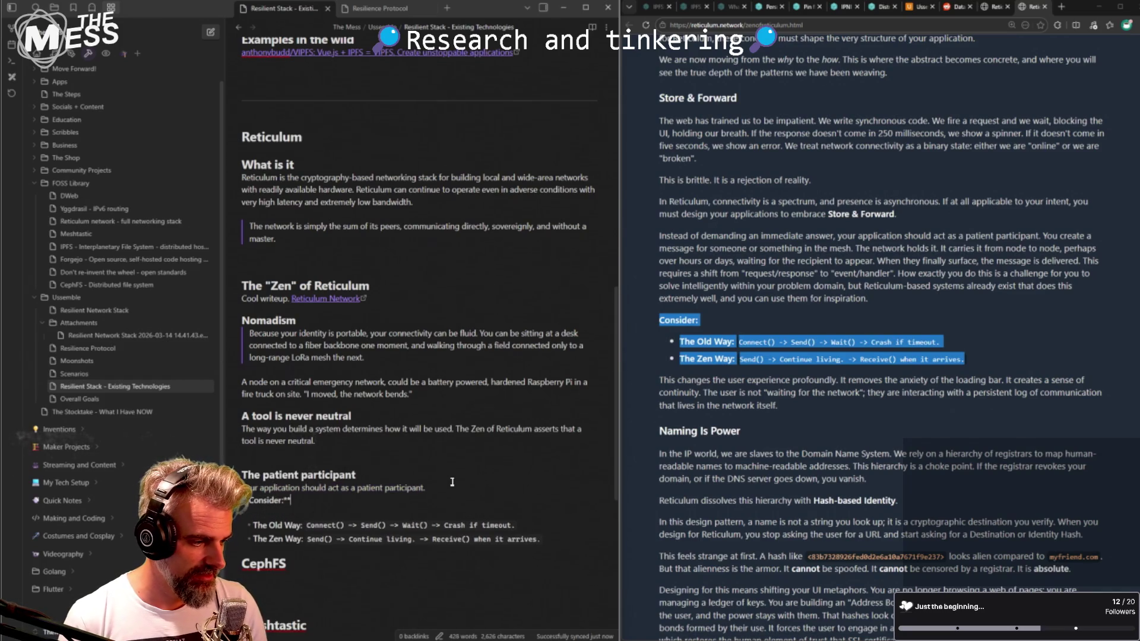
- Remove the blank line above the bullets and begin a new paragraph below the list
key("Down")
key("Delete")
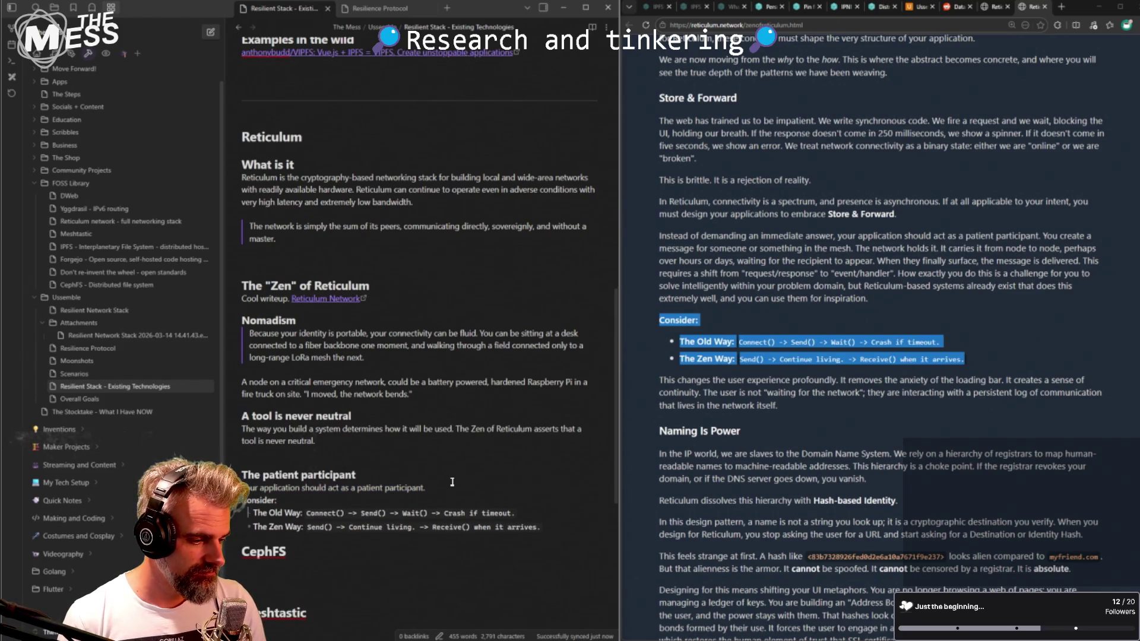
key("Down")
key("Down")
key("Return")
key("Return")
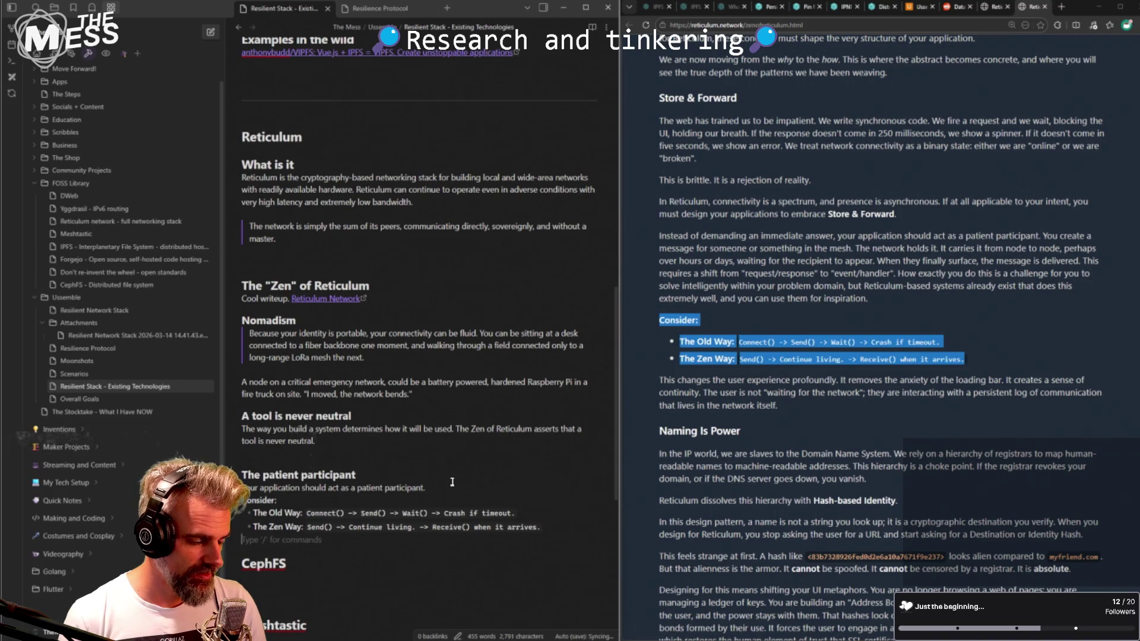
type("Kind seems")
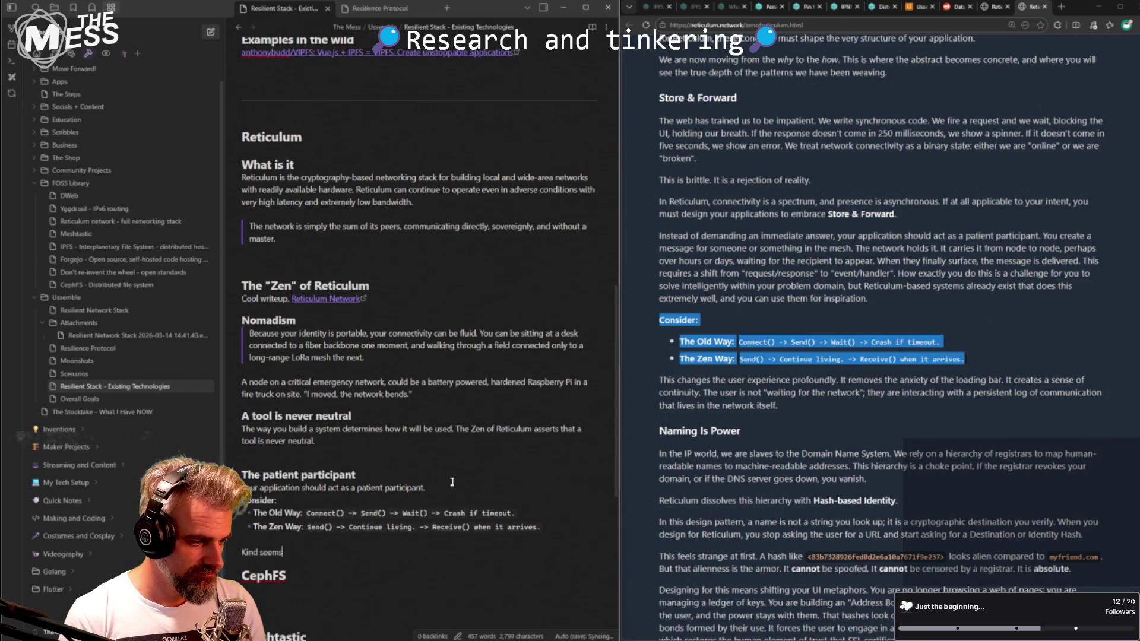